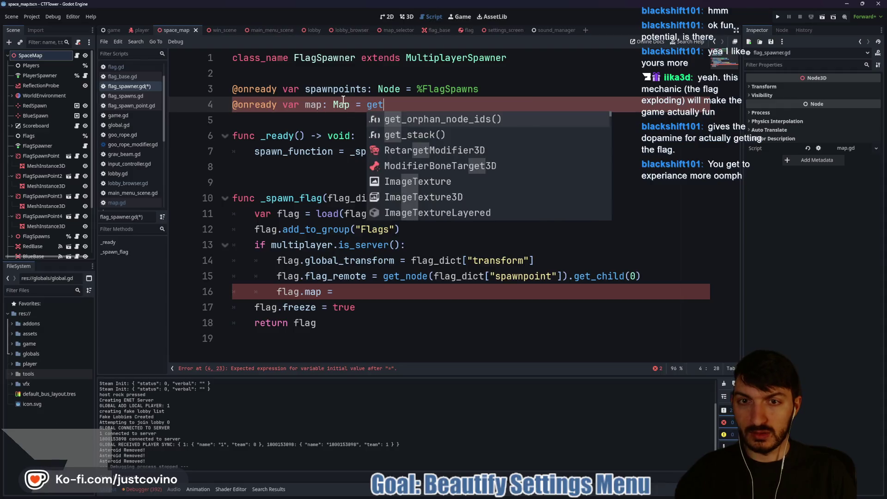
Step: Replace get_node on line 4 so map points to the scene root $"."
{"action": "key", "text": "BackSpace"}
{"action": "key", "text": "BackSpace"}
{"action": "key", "text": "BackSpace"}
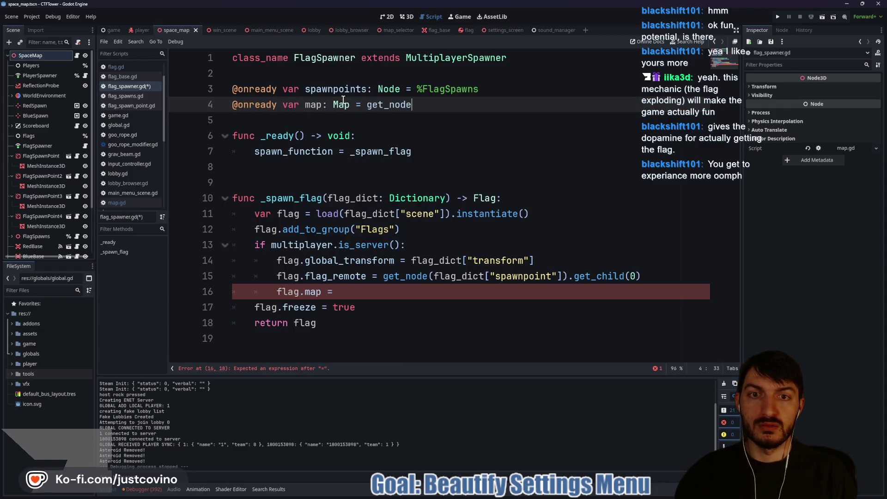
{"action": "key", "text": "BackSpace"}
{"action": "key", "text": "BackSpace"}
{"action": "key", "text": "BackSpace"}
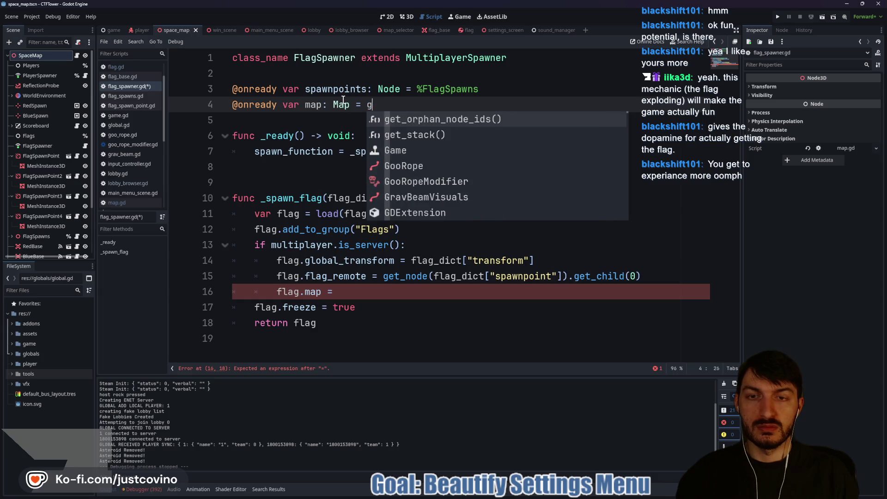
{"action": "type", "text": "$"}
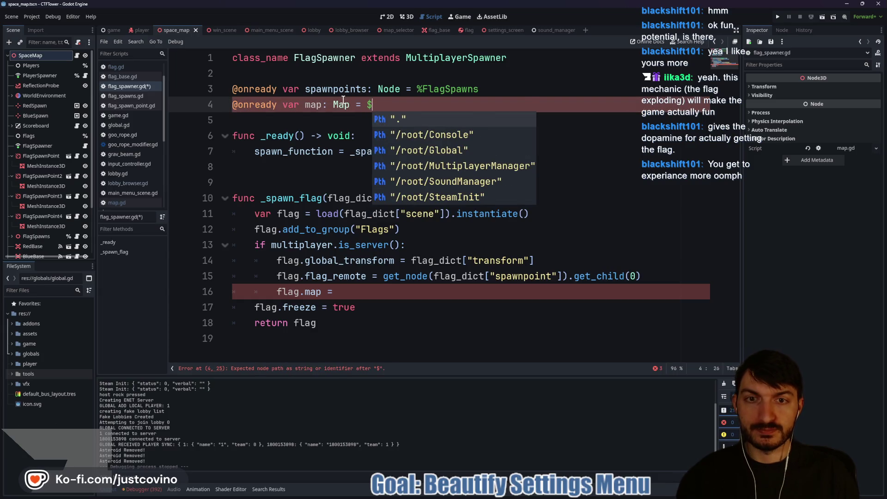
{"action": "key", "text": "Return"}
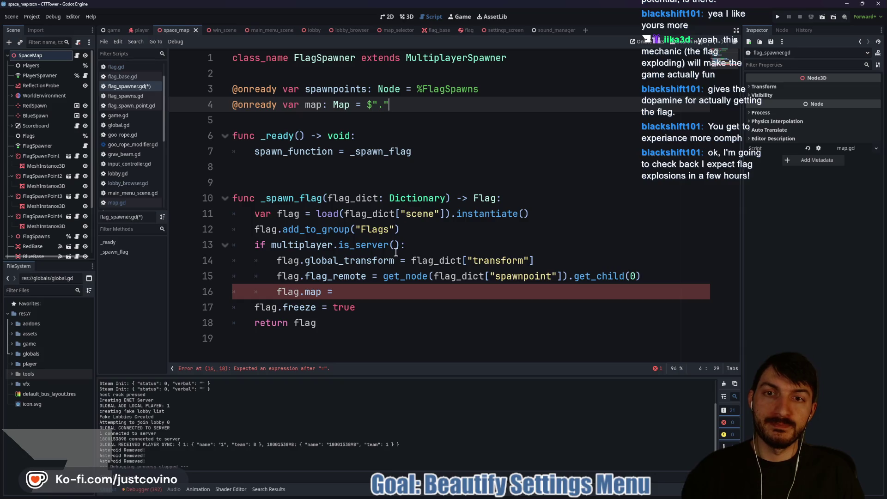
Step: Complete line 16 as flag.map = map and run the game
{"action": "left_click", "coordinate": [388, 289]}
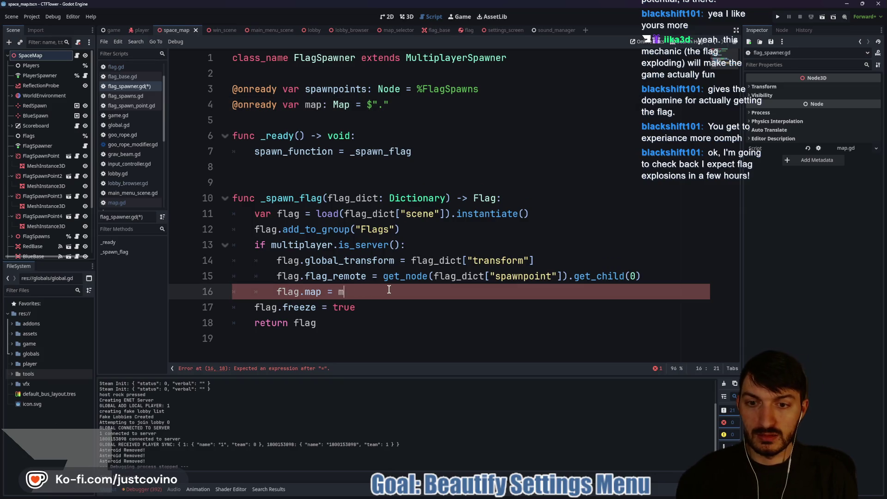
{"action": "type", "text": "ap"}
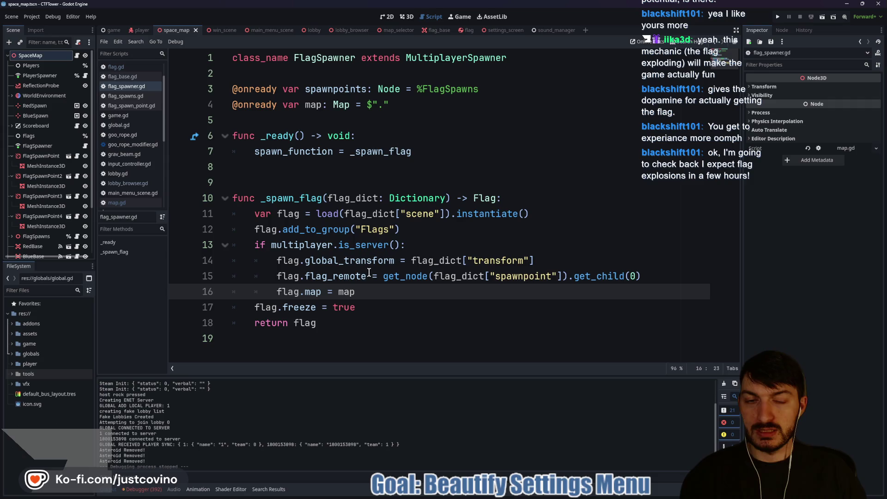
{"action": "left_click", "coordinate": [779, 15]}
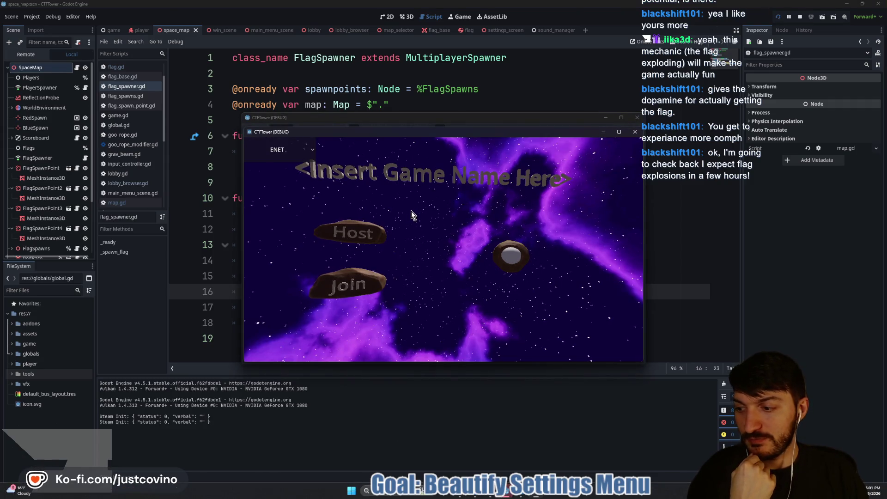
Step: Place both game windows side by side, host in the left and join that lobby from the right
{"action": "left_click_drag", "start_coordinate": [453, 118], "coordinate": [278, 108]}
{"action": "left_click_drag", "start_coordinate": [482, 131], "coordinate": [683, 113]}
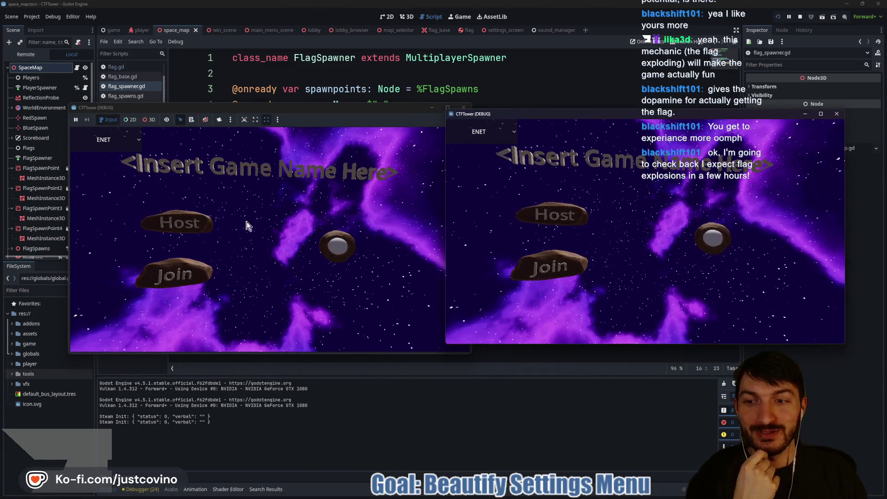
{"action": "left_click", "coordinate": [179, 223]}
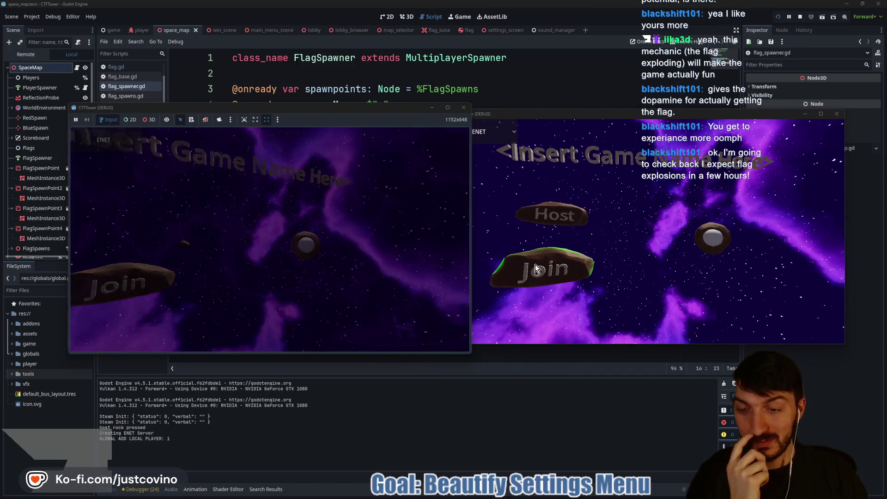
{"action": "left_click", "coordinate": [536, 269]}
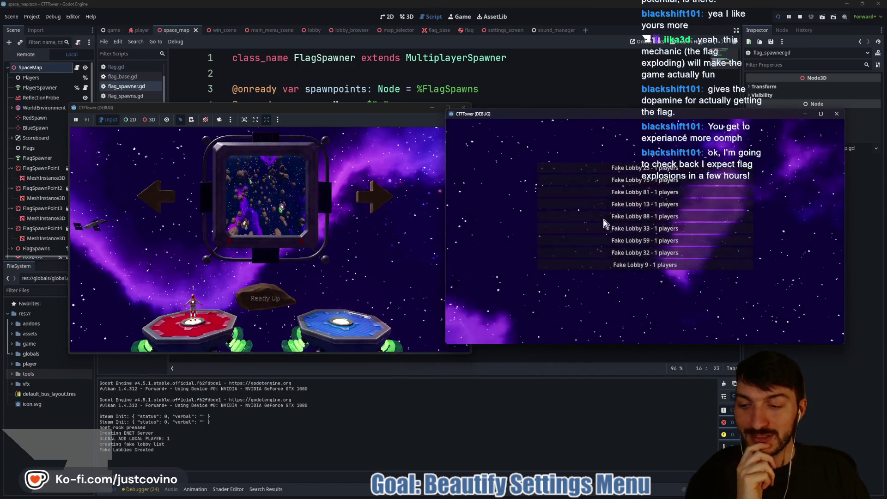
{"action": "left_click", "coordinate": [644, 171]}
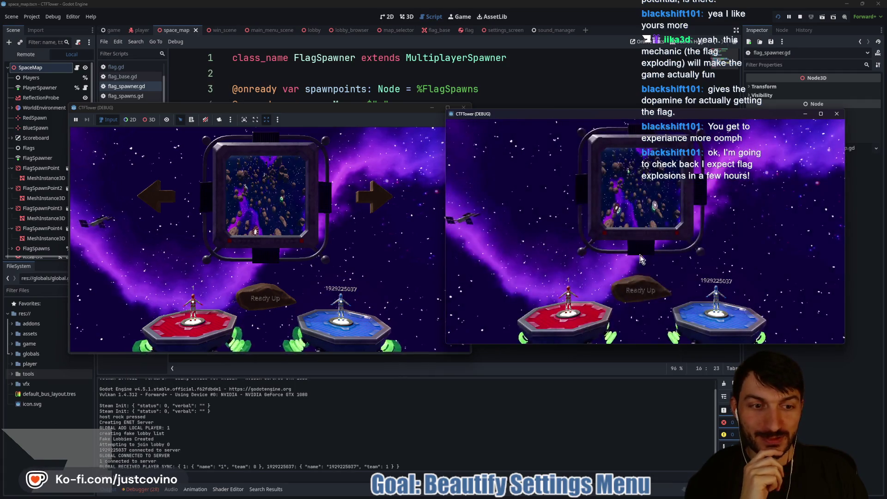
Step: Ready up both players and start the match from the host
{"action": "left_click", "coordinate": [641, 290]}
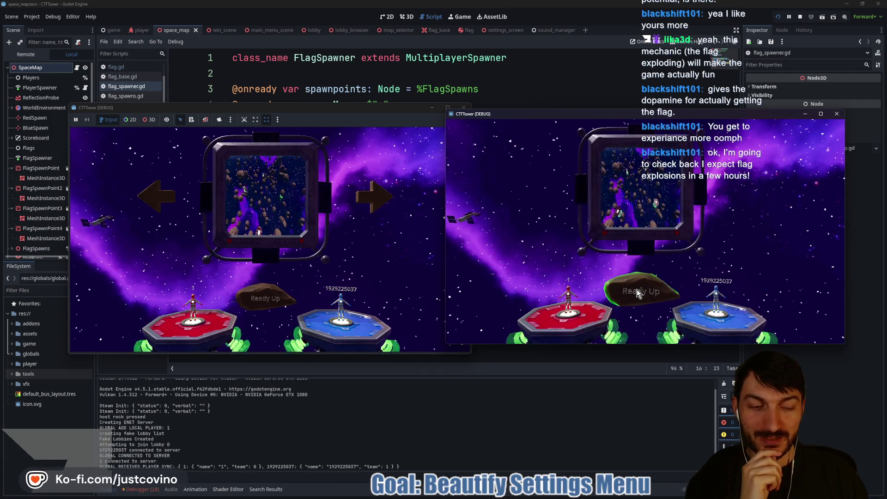
{"action": "left_click", "coordinate": [260, 299]}
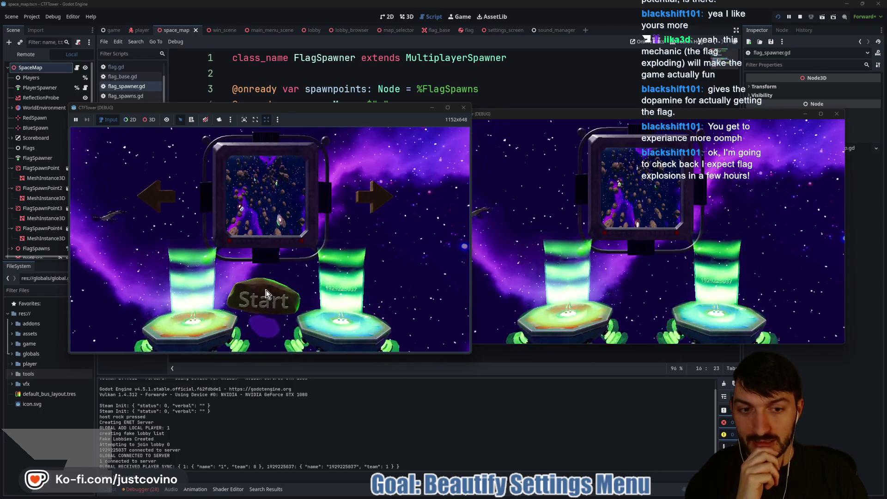
{"action": "left_click", "coordinate": [266, 295]}
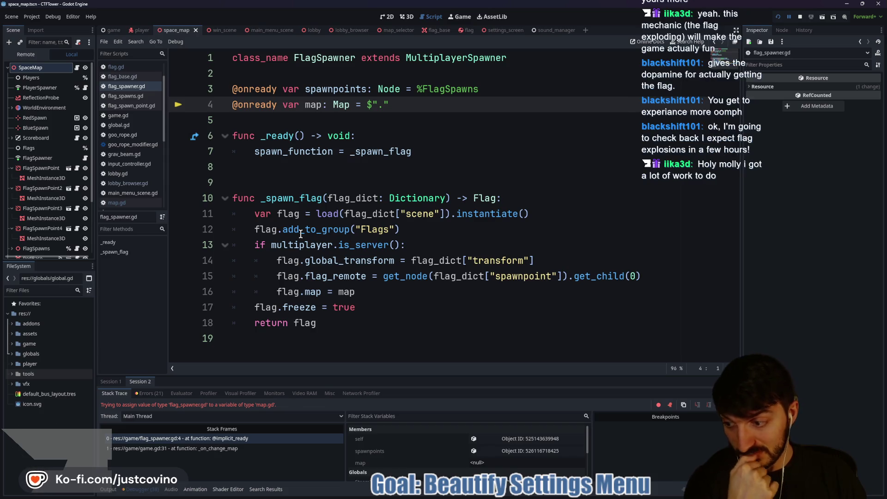
{"action": "left_click", "coordinate": [800, 16]}
{"action": "left_click_drag", "start_coordinate": [389, 104], "coordinate": [233, 105]}
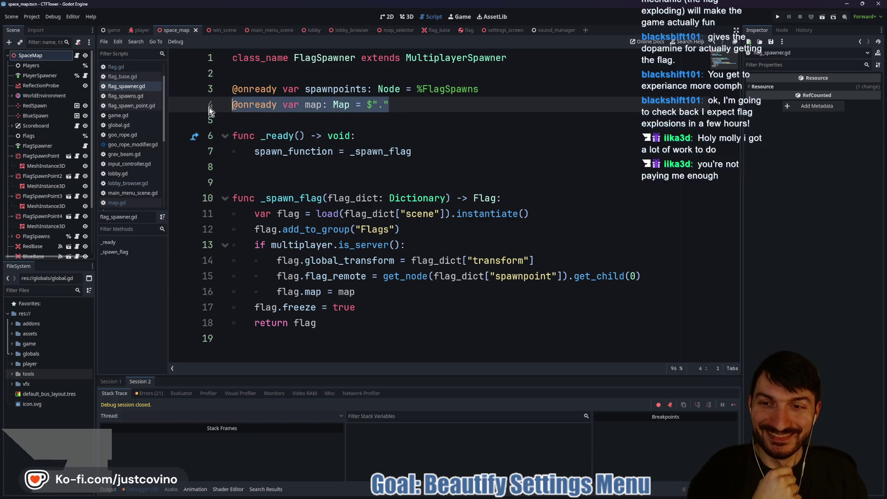
{"action": "key", "text": "BackSpace"}
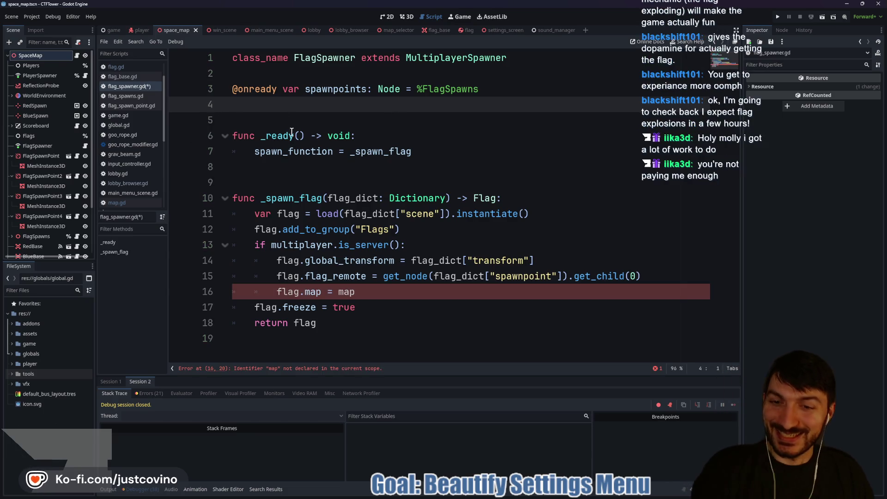
{"action": "left_click", "coordinate": [250, 69]}
{"action": "key", "text": "Return"}
{"action": "key", "text": "Return"}
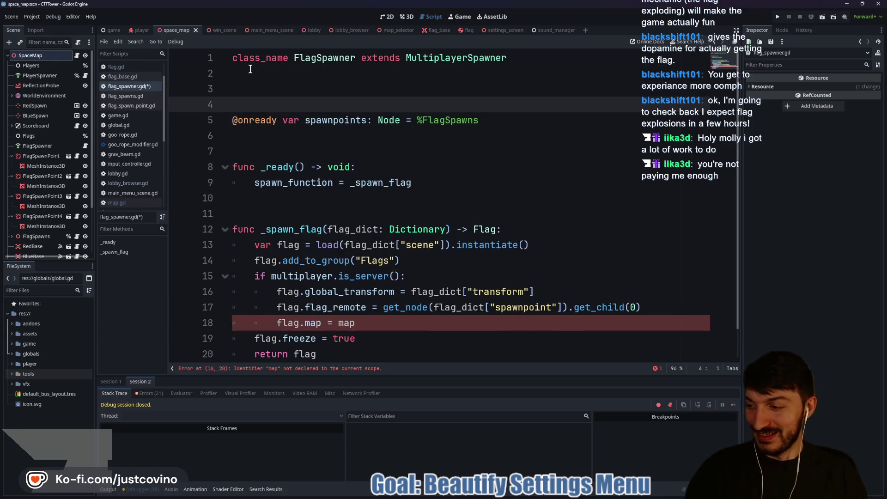
{"action": "key", "text": "Up"}
{"action": "type", "text": "@export var ma"}
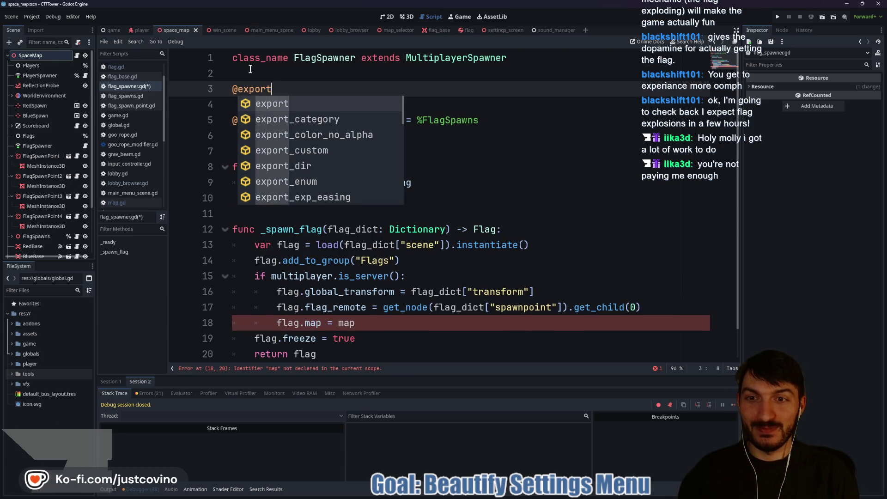
{"action": "type", "text": "p: Map"}
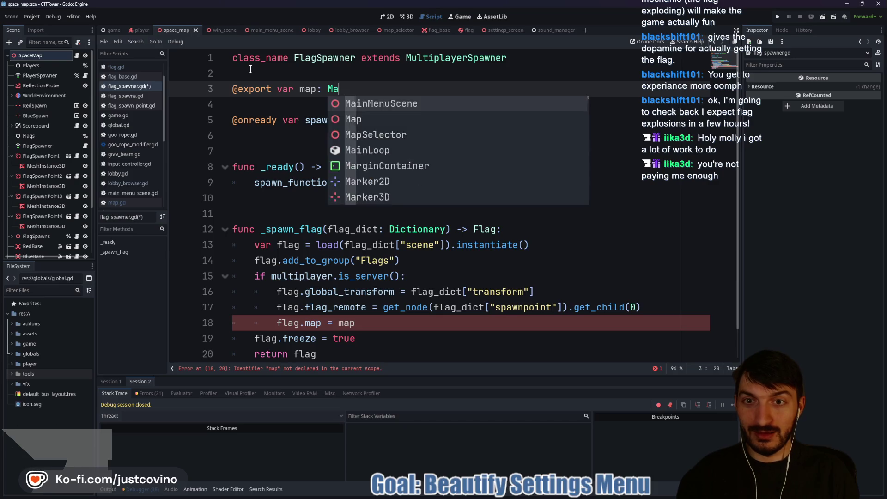
{"action": "key", "text": "ctrl+s"}
{"action": "left_click", "coordinate": [282, 114]}
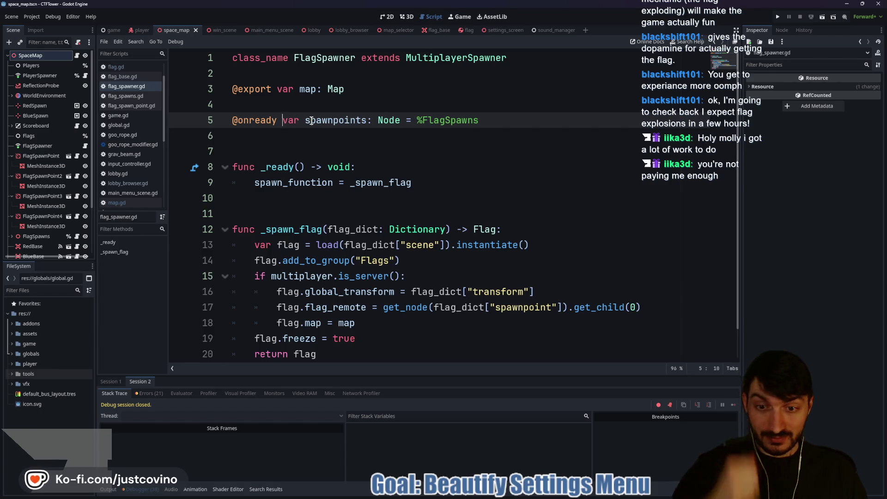
{"action": "left_click", "coordinate": [283, 211]}
{"action": "left_click", "coordinate": [278, 149]}
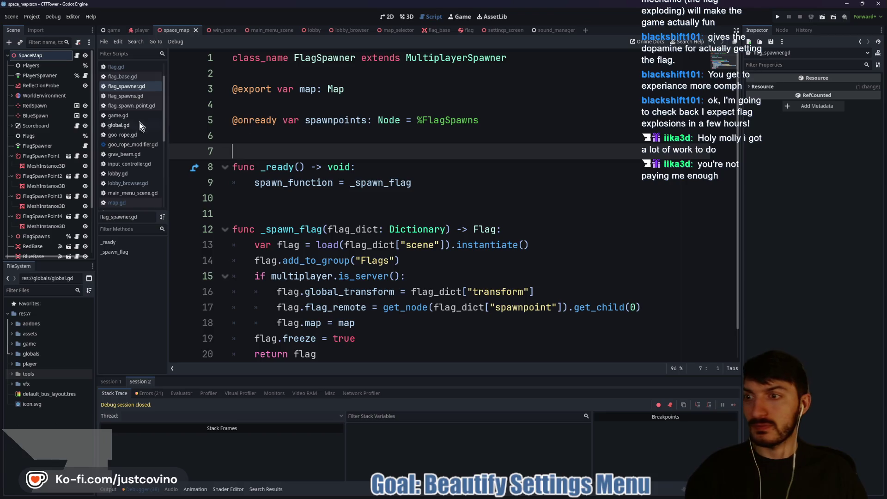
Step: Assign SpaceMap to the FlagSpawner's Map property, save the space_map scene and relaunch
{"action": "left_click", "coordinate": [39, 145]}
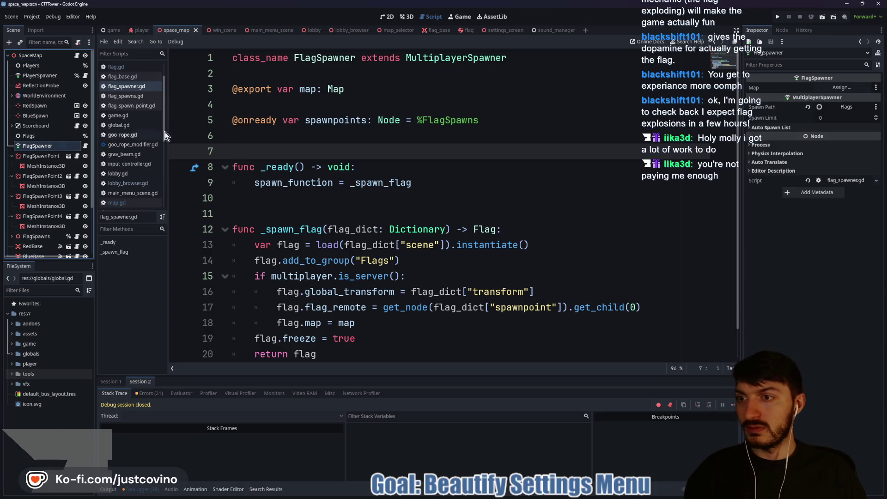
{"action": "left_click", "coordinate": [842, 87]}
{"action": "left_click", "coordinate": [418, 361]}
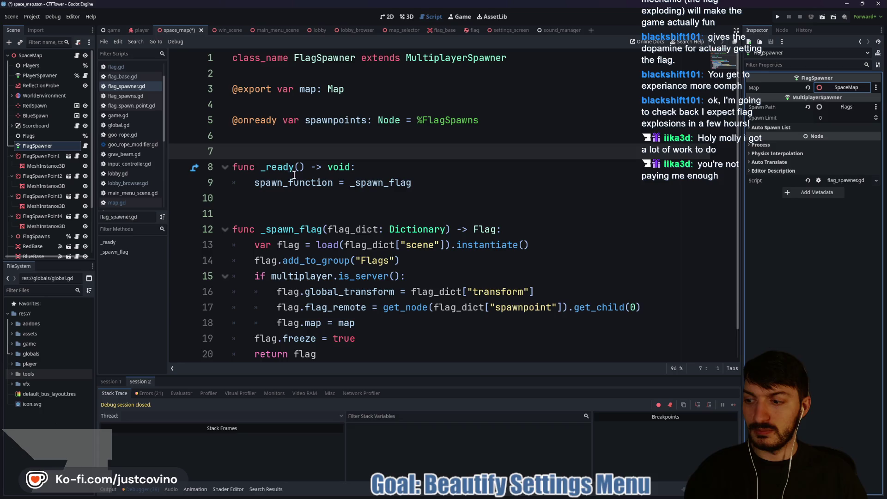
{"action": "key", "text": "ctrl+s"}
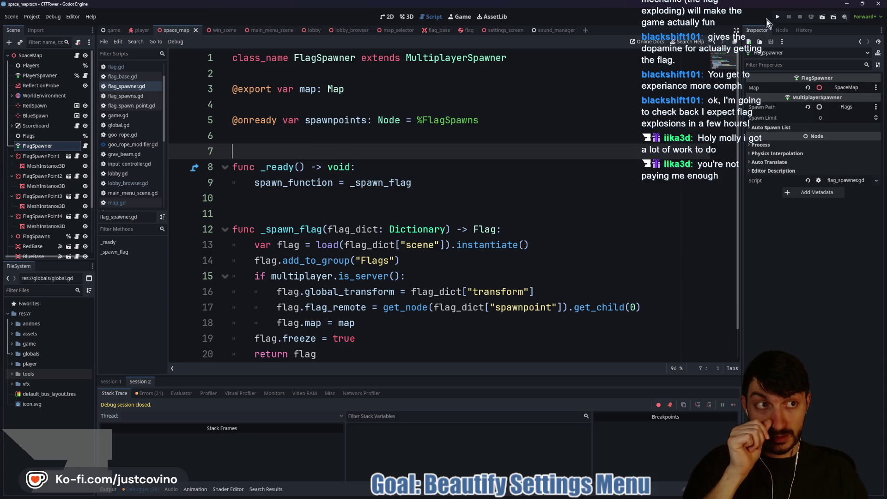
{"action": "left_click", "coordinate": [778, 16]}
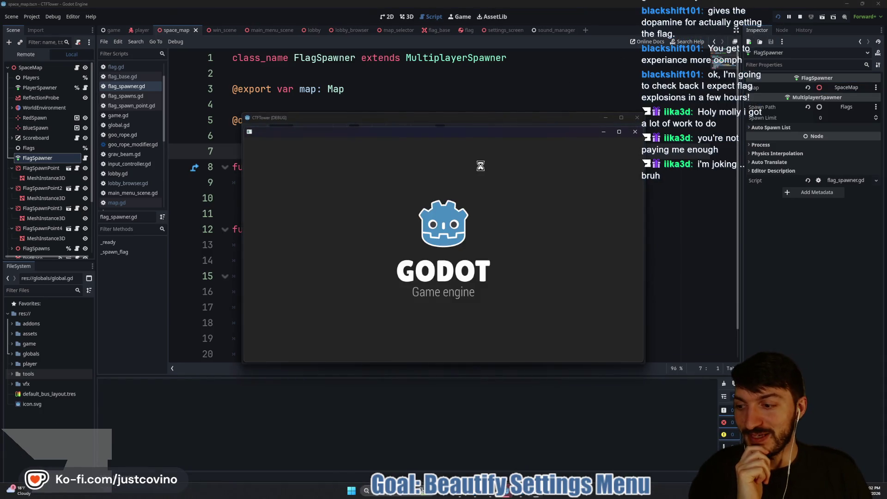
Step: Host in the left window, join from the right, ready up, start the match, then return to the editor
{"action": "left_click_drag", "start_coordinate": [423, 121], "coordinate": [215, 121]}
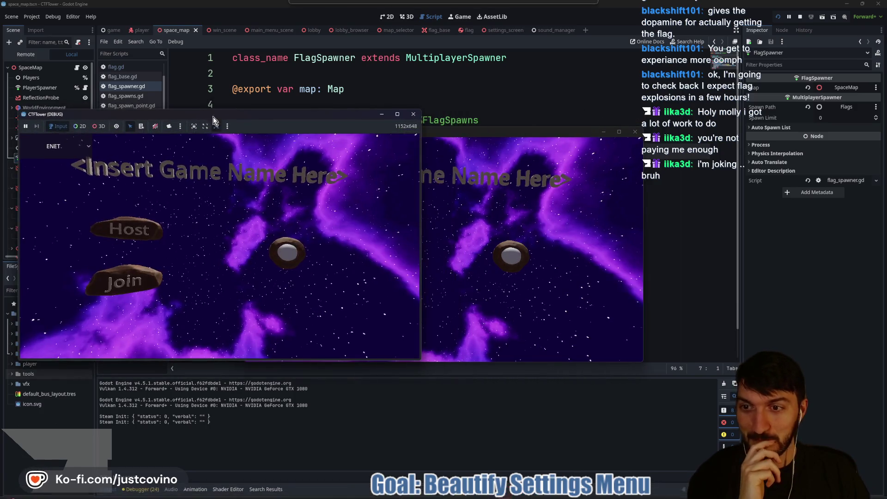
{"action": "left_click", "coordinate": [111, 226]}
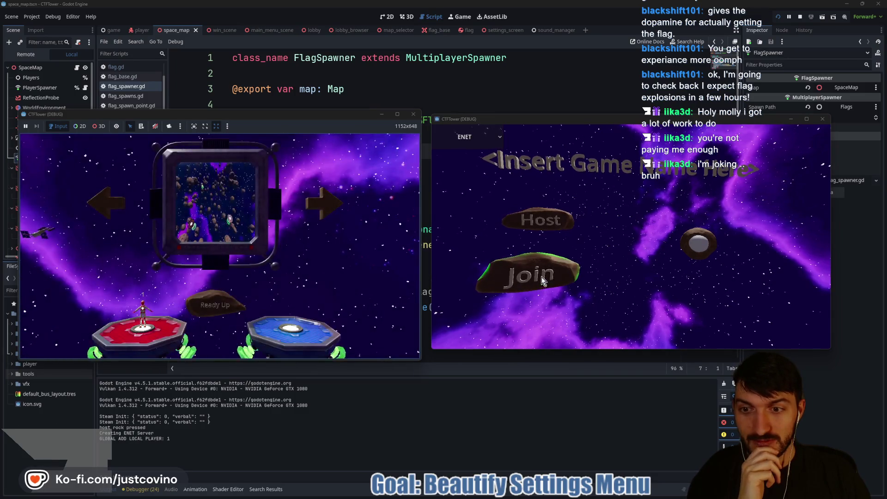
{"action": "left_click", "coordinate": [542, 276]}
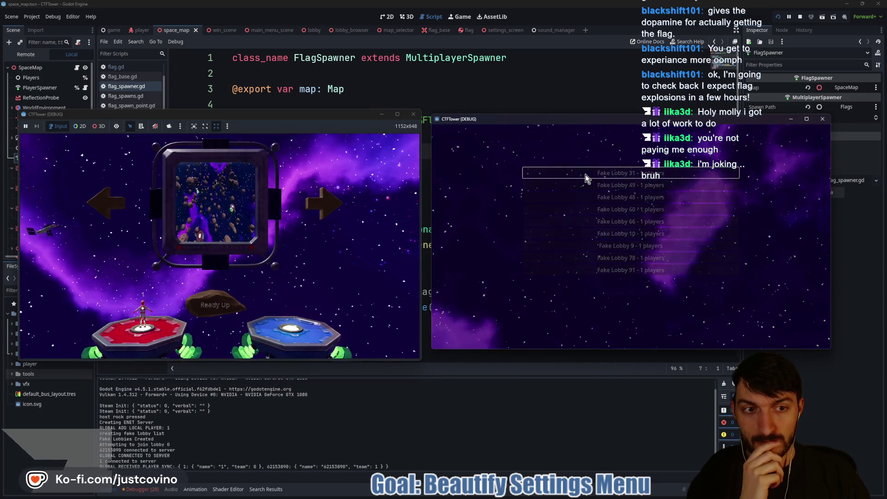
{"action": "left_click", "coordinate": [248, 305]}
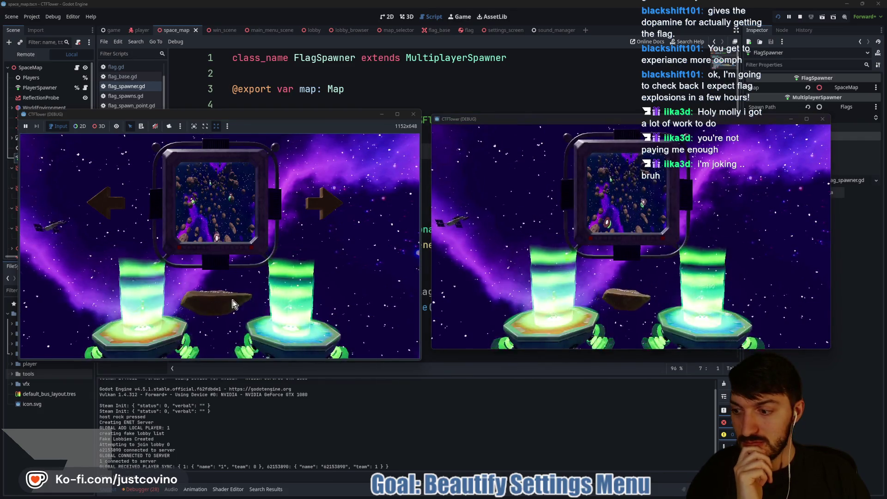
{"action": "left_click", "coordinate": [208, 309]}
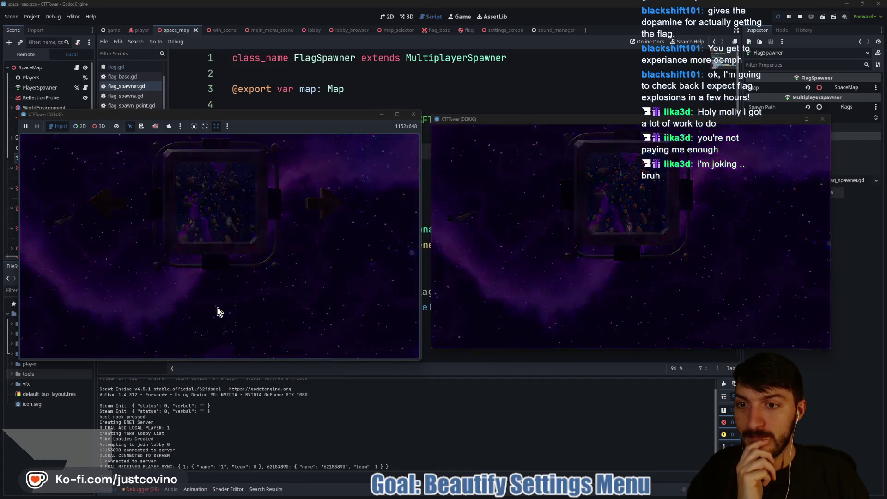
{"action": "key", "text": "super"}
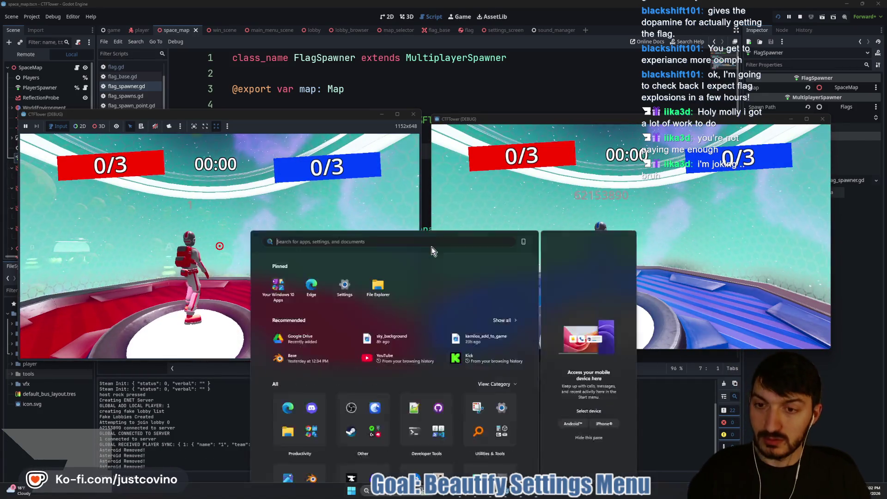
{"action": "key", "text": "Escape"}
Step: Expand Game > Map > SpaceMap2 in the Remote tree and inspect the live Flag node
{"action": "left_click", "coordinate": [26, 54]}
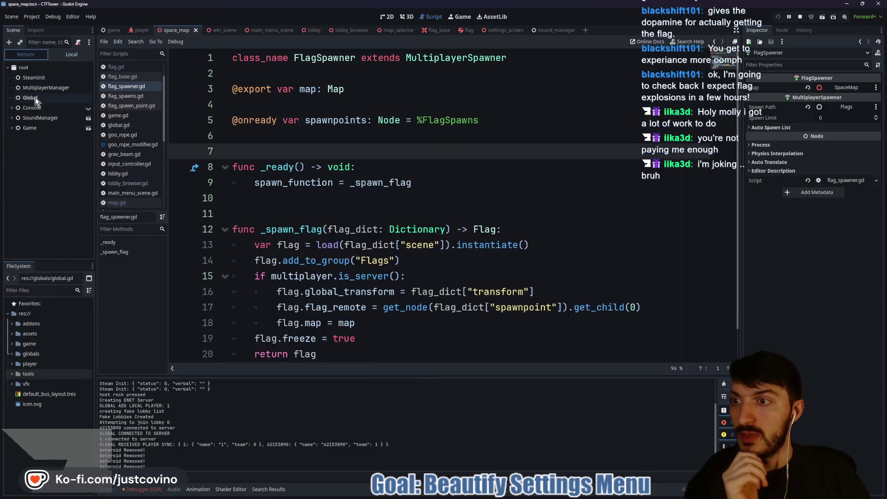
{"action": "left_click", "coordinate": [11, 127]}
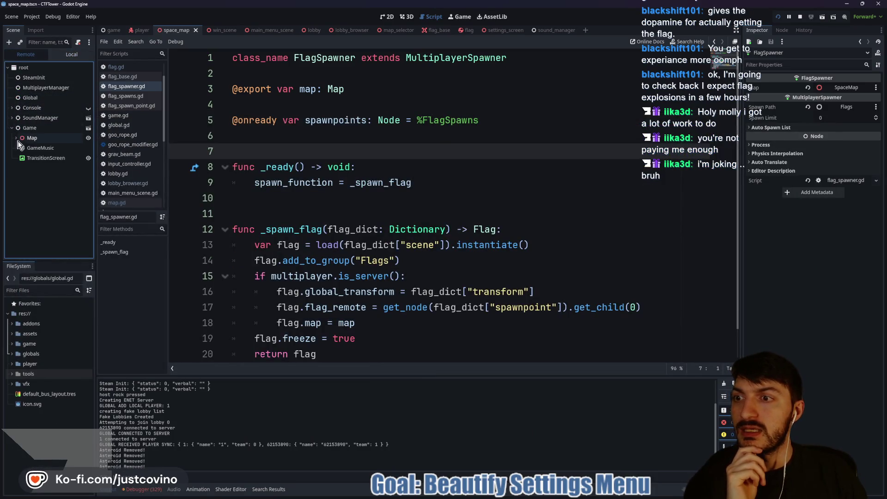
{"action": "left_click", "coordinate": [18, 140]}
{"action": "left_click", "coordinate": [21, 148]}
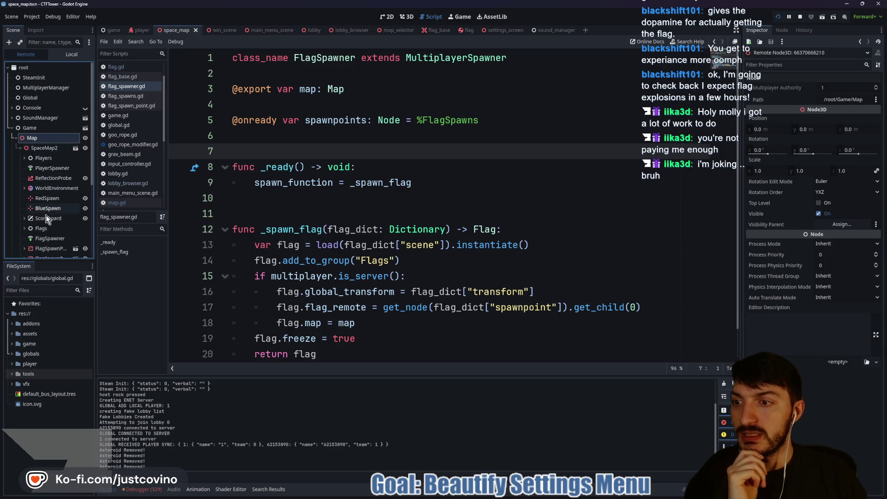
{"action": "left_click", "coordinate": [41, 240]}
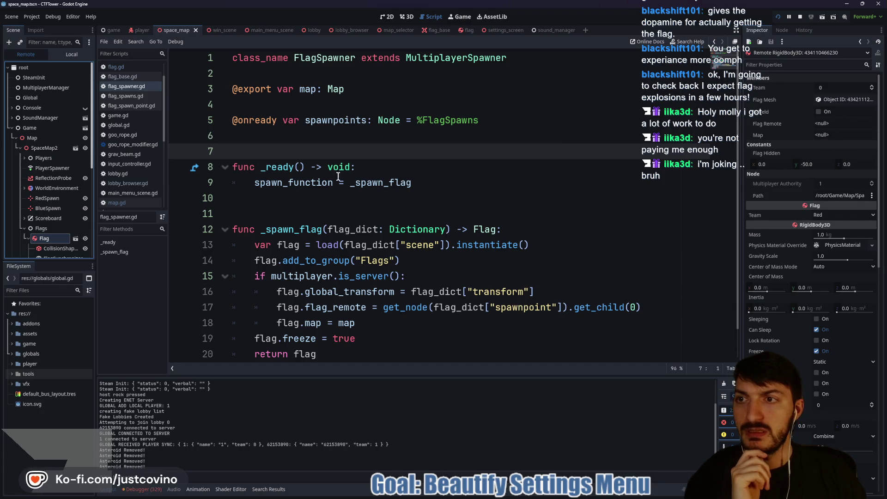
Step: Check the debugger session, re-inspect the Flag's properties, and stop the game
{"action": "left_click", "coordinate": [143, 489]}
{"action": "left_click", "coordinate": [117, 384]}
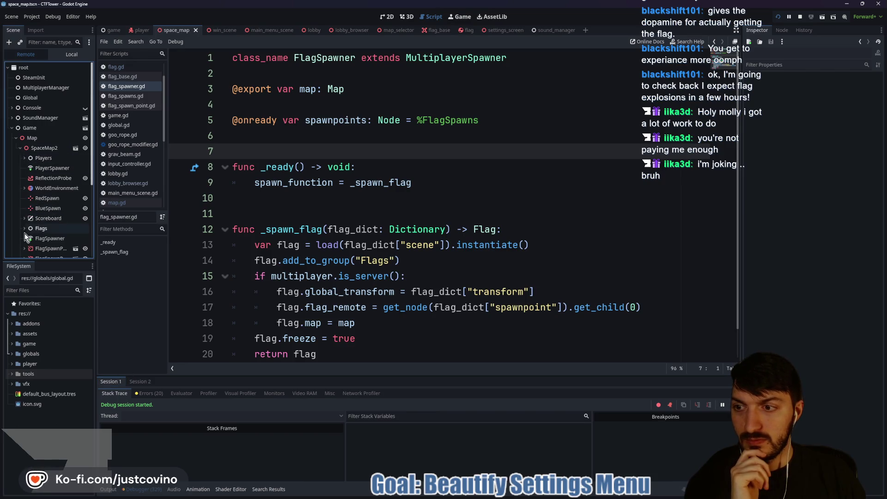
{"action": "left_click", "coordinate": [43, 239]}
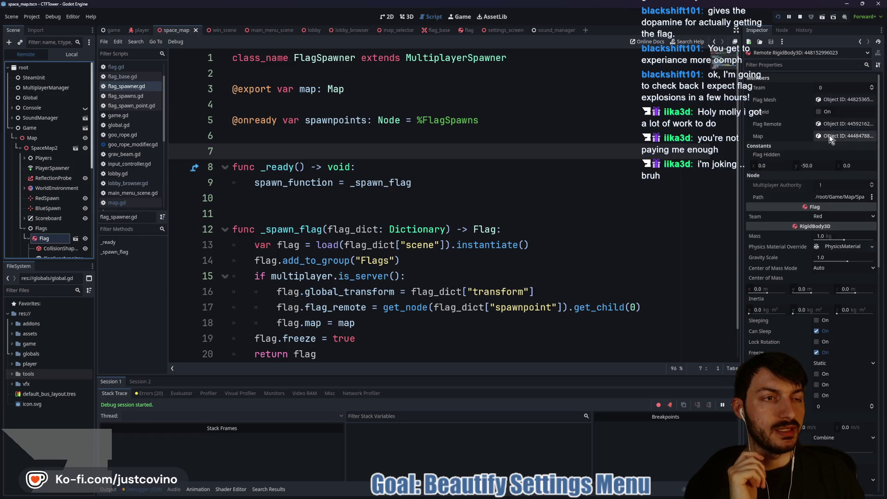
{"action": "left_click", "coordinate": [800, 17]}
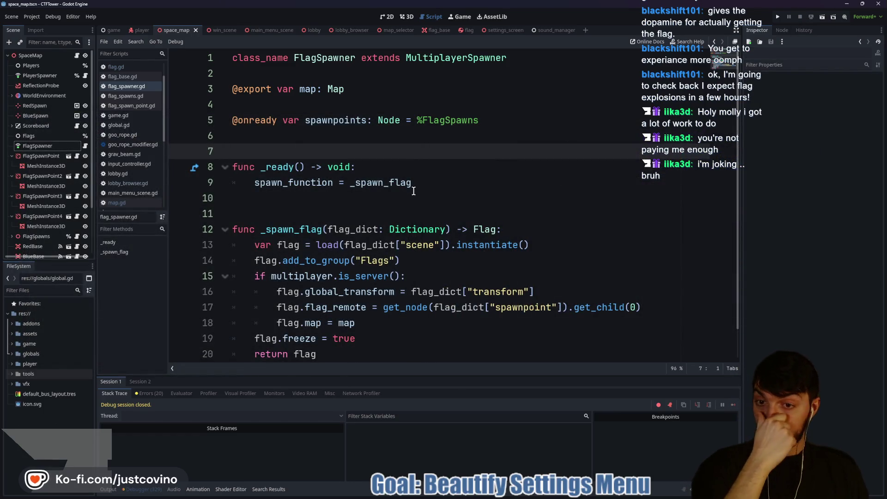
Step: Open flag.gd and insert blank lines below the set_team function
{"action": "left_click", "coordinate": [460, 30]}
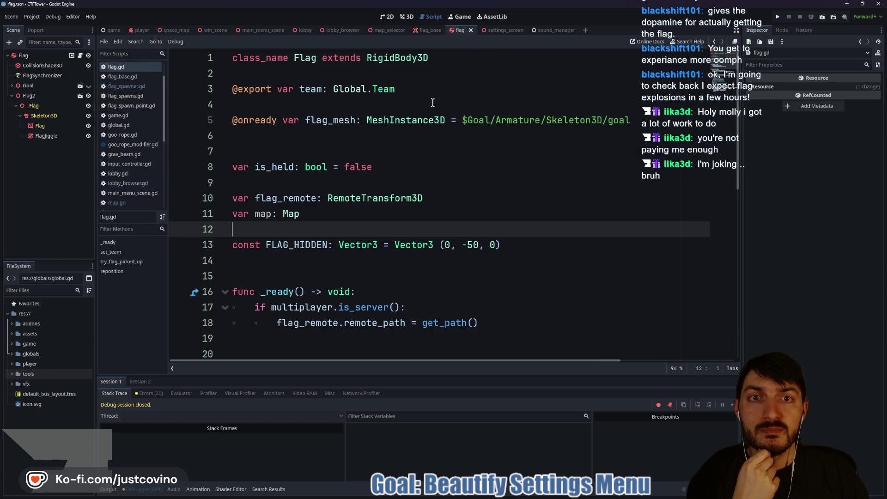
{"action": "scroll", "coordinate": [319, 224], "scroll_direction": "down", "scroll_amount": 1}
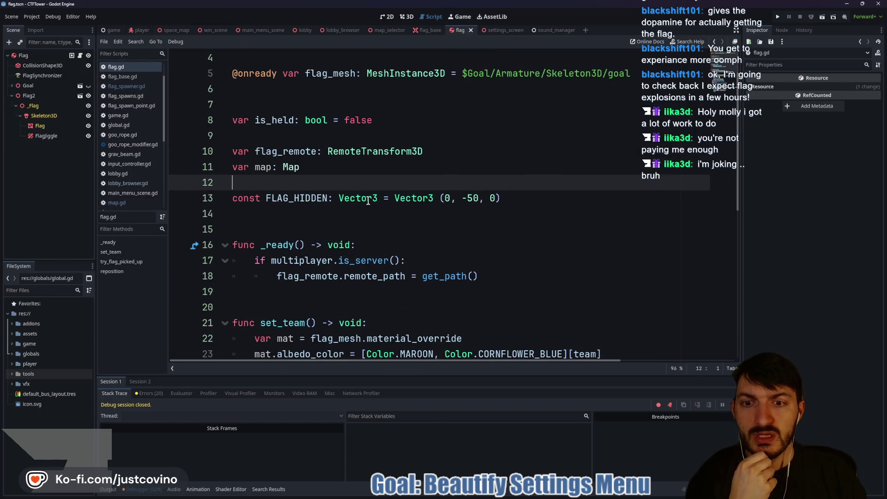
{"action": "scroll", "coordinate": [365, 201], "scroll_direction": "down", "scroll_amount": 2}
{"action": "scroll", "coordinate": [346, 203], "scroll_direction": "down", "scroll_amount": 4}
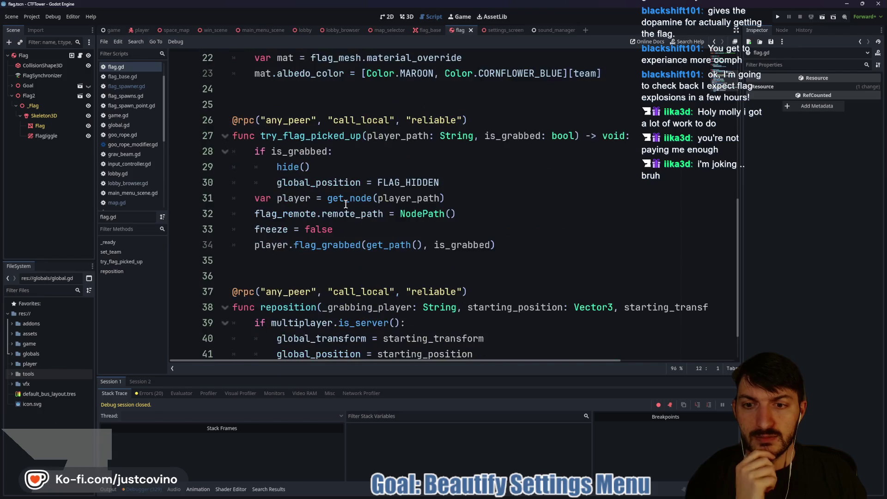
{"action": "scroll", "coordinate": [346, 204], "scroll_direction": "up", "scroll_amount": 4}
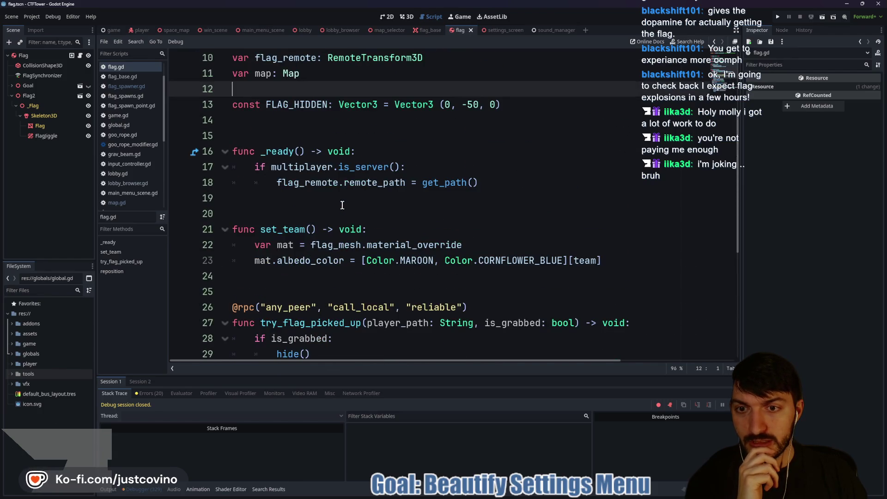
{"action": "scroll", "coordinate": [314, 227], "scroll_direction": "down", "scroll_amount": 1}
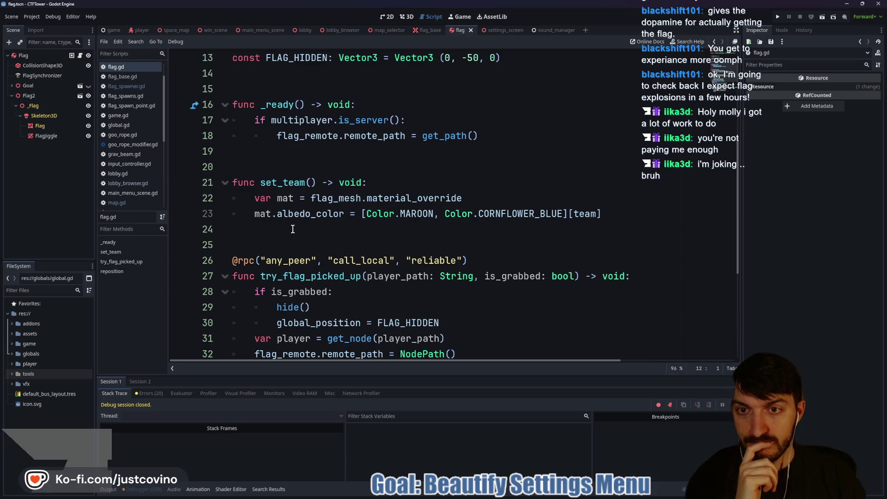
{"action": "left_click", "coordinate": [292, 229]}
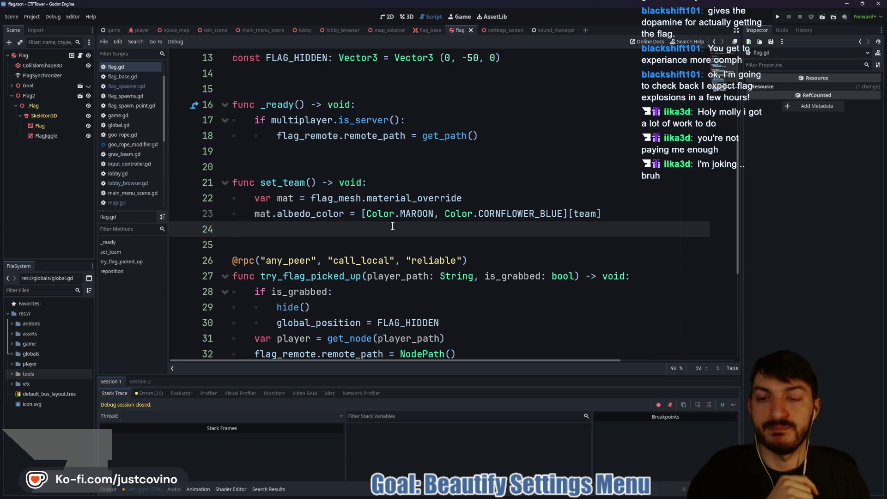
{"action": "key", "text": "Return"}
{"action": "key", "text": "Return"}
{"action": "key", "text": "Return"}
{"action": "key", "text": "Up"}
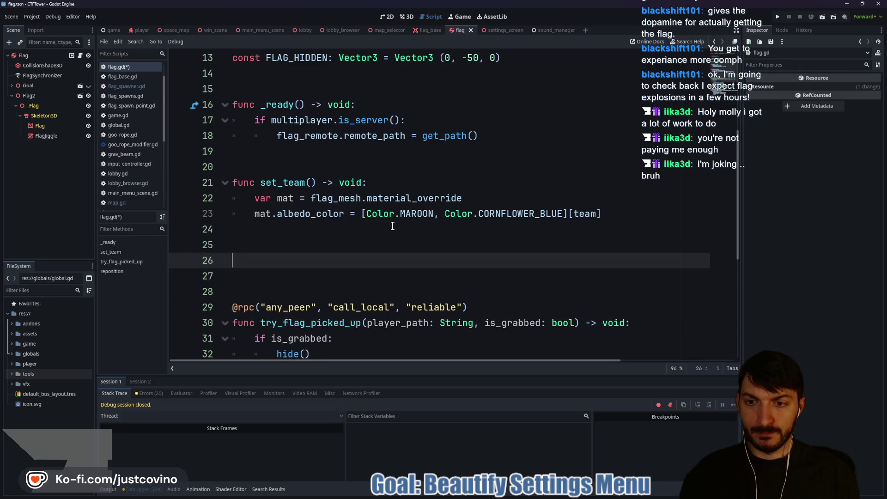
Step: Write implode() -> void with an if multiplayer.is_server() block calling map.reposition_flag()
{"action": "type", "text": "func implode("}
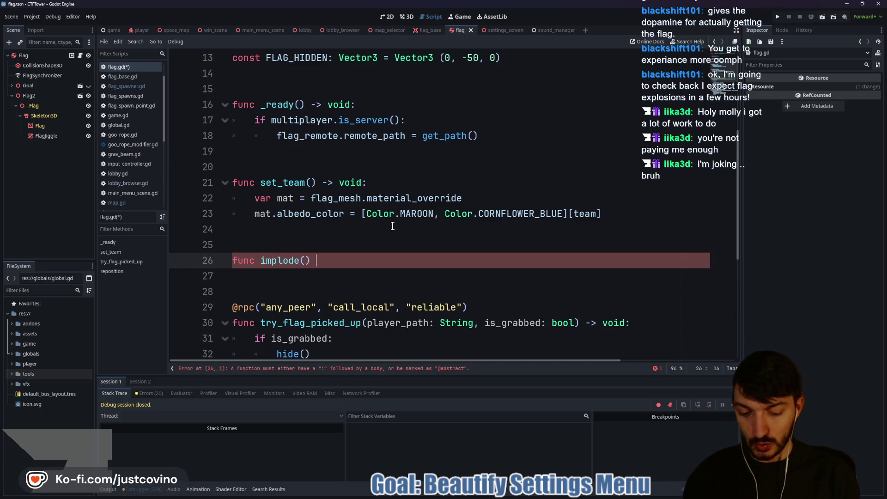
{"action": "type", "text": " void:"}
{"action": "key", "text": "Return"}
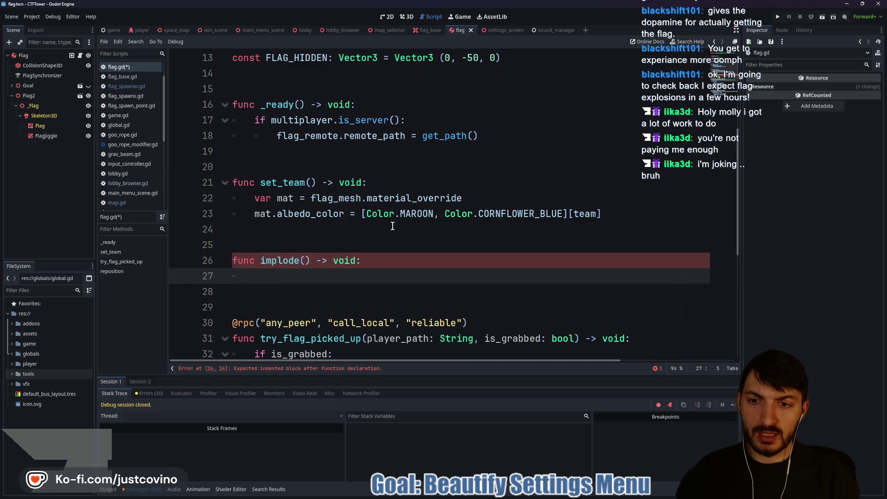
{"action": "type", "text": "if multiplayer.is_se"}
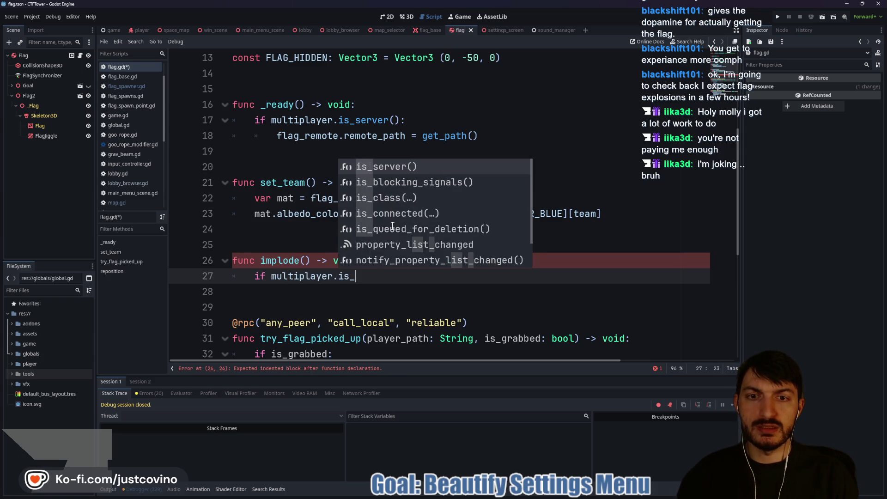
{"action": "key", "text": "Return"}
{"action": "key", "text": "Return"}
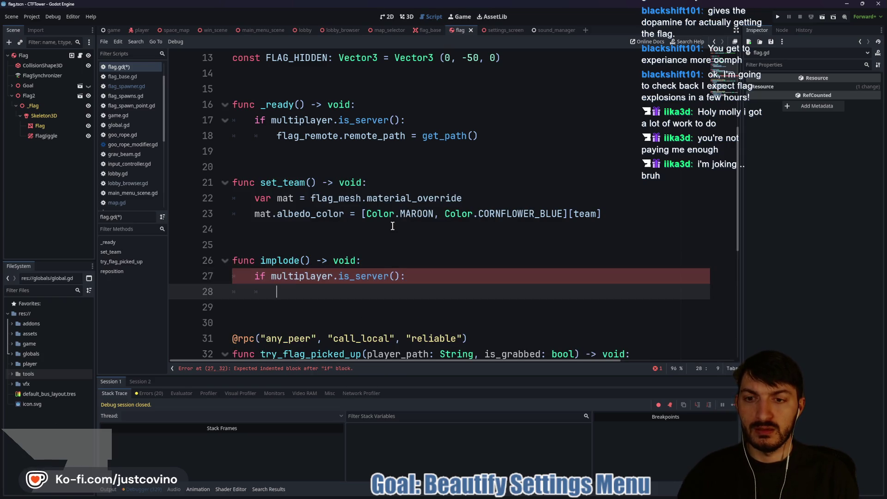
{"action": "type", "text": "p.re"}
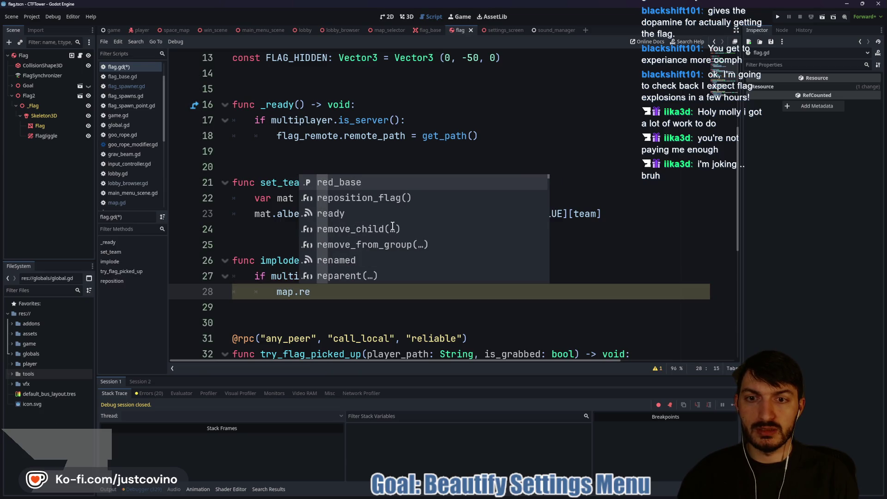
{"action": "left_click", "coordinate": [365, 197]}
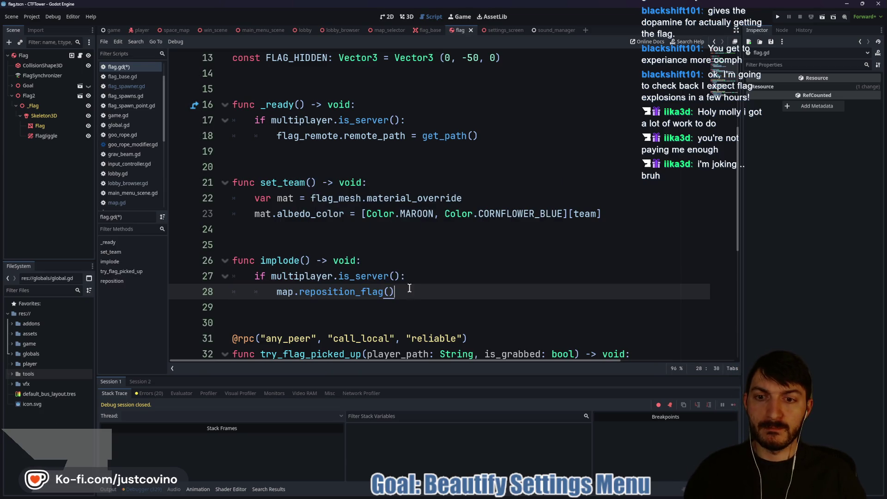
{"action": "left_click", "coordinate": [284, 238]}
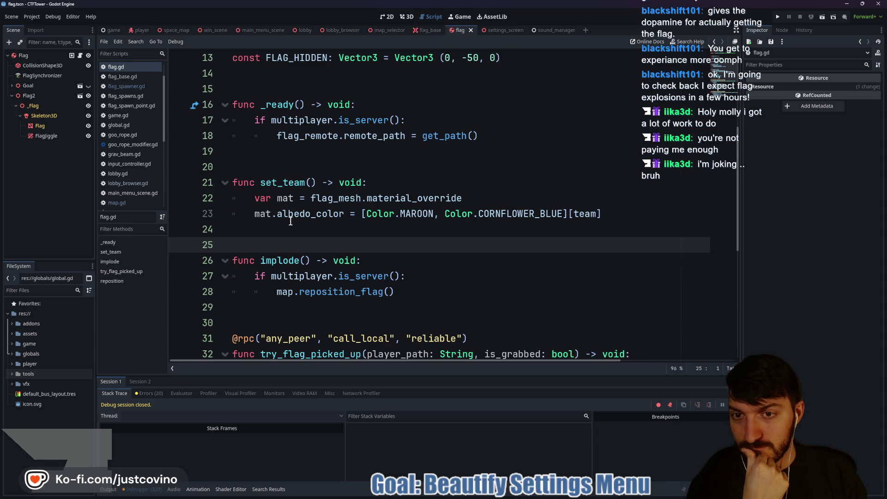
Step: Give is_held a setter that assigns is_held = value
{"action": "scroll", "coordinate": [324, 208], "scroll_direction": "up", "scroll_amount": 4}
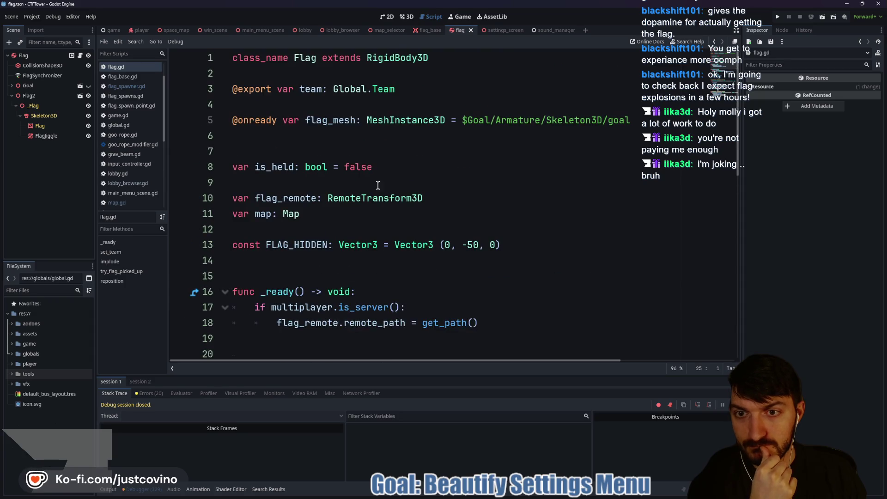
{"action": "left_click", "coordinate": [383, 168]}
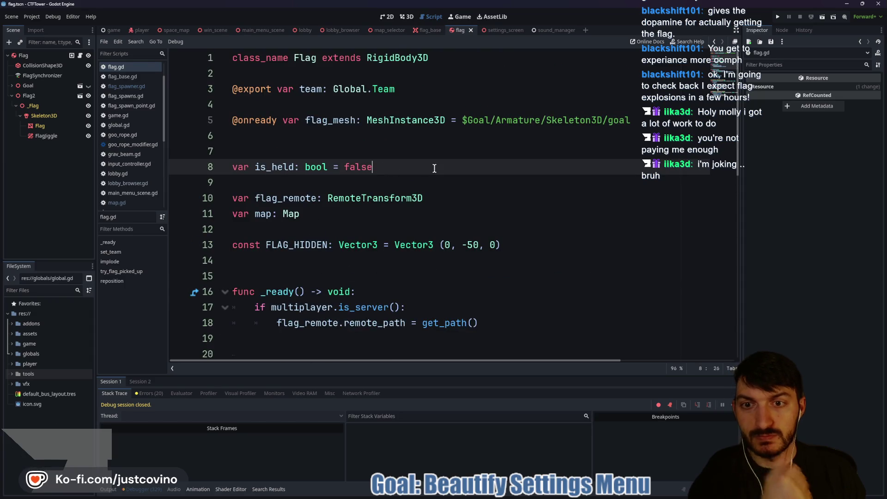
{"action": "type", "text": ":"}
{"action": "key", "text": "Return"}
{"action": "type", "text": "set"}
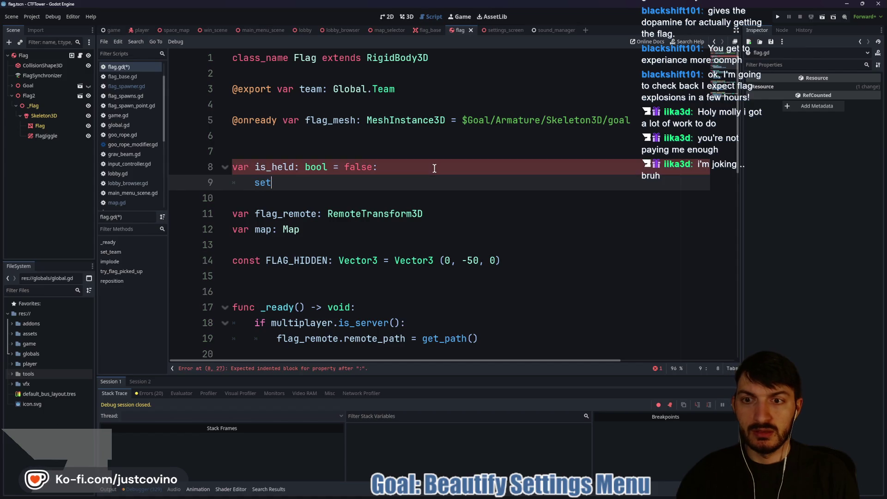
{"action": "type", "text": "t"}
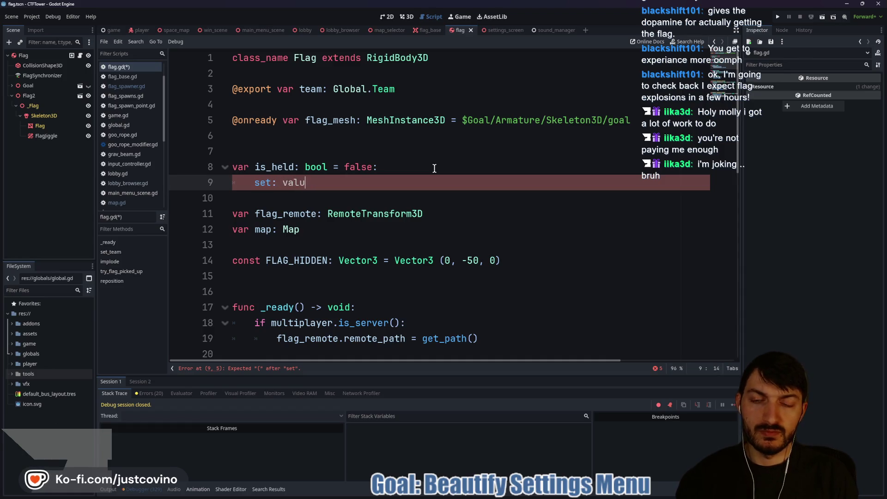
{"action": "key", "text": "BackSpace"}
{"action": "key", "text": "BackSpace"}
{"action": "key", "text": "BackSpace"}
{"action": "type", "text": "(value)"}
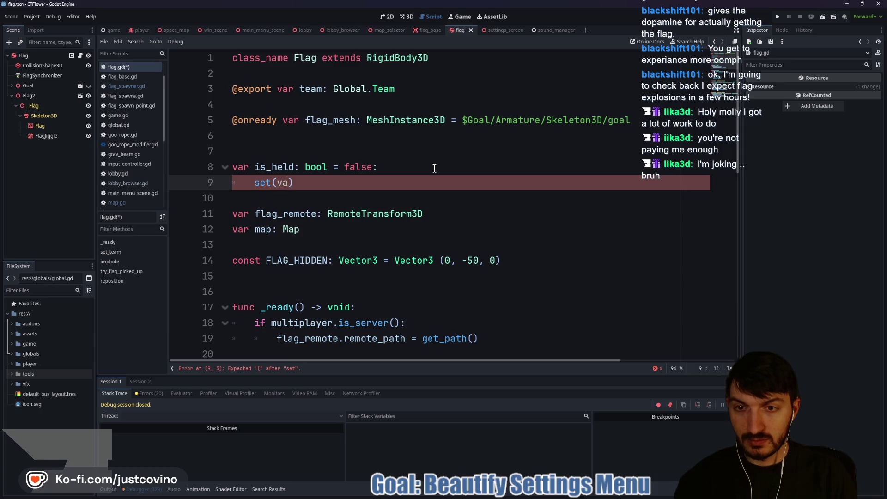
{"action": "type", "text": ":"}
{"action": "key", "text": "Return"}
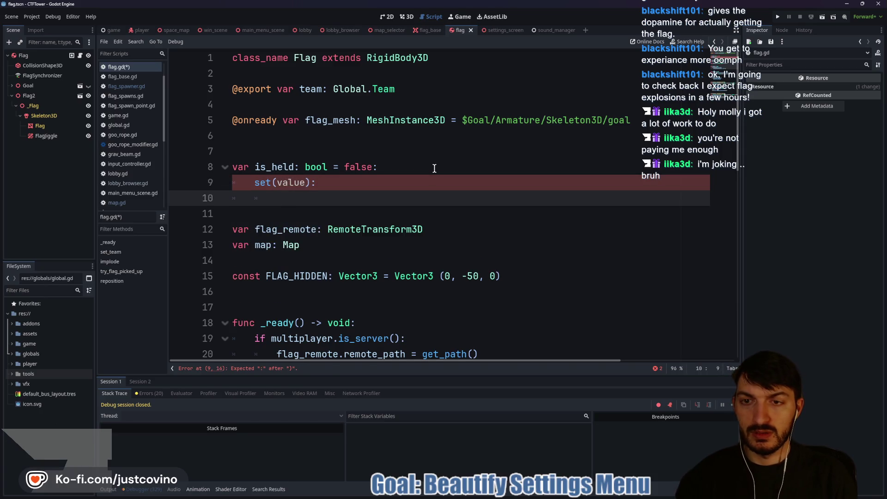
{"action": "type", "text": "is"}
{"action": "key", "text": "Return"}
{"action": "type", "text": "value"}
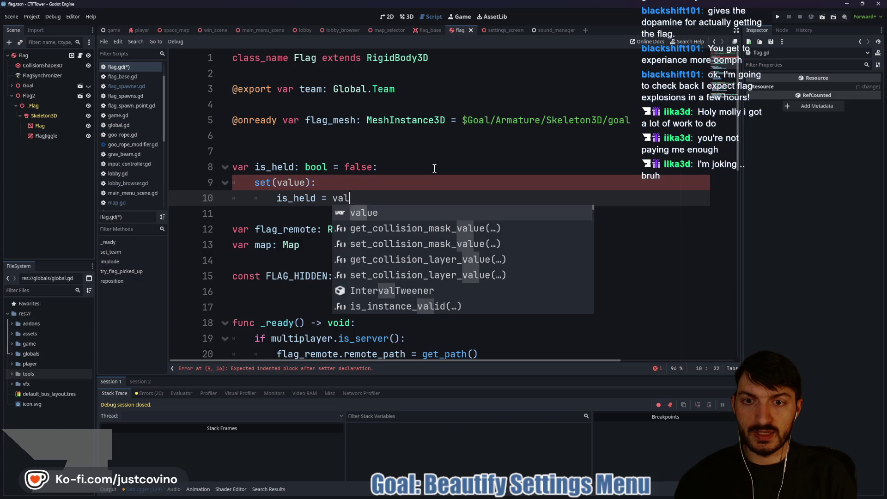
{"action": "key", "text": "Return"}
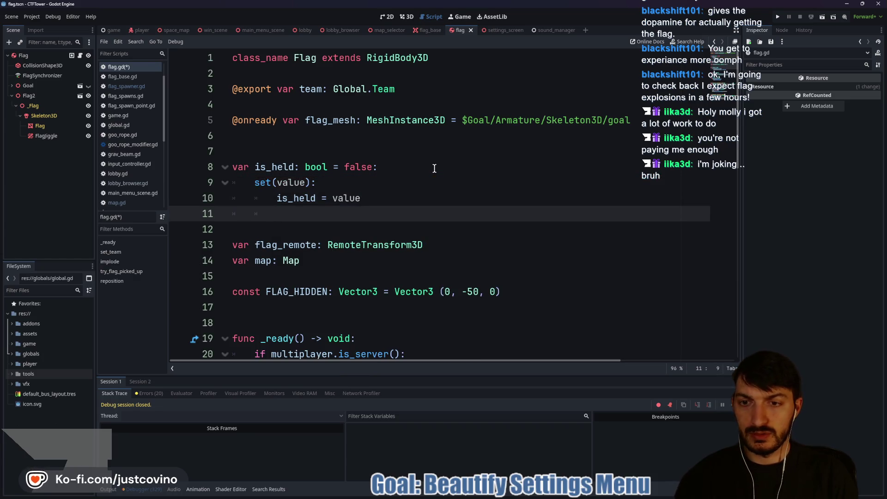
Step: Add get_tree().create_timer(5.0).timeout.connect(implode) inside the is_held setter
{"action": "type", "text": "et_tr"}
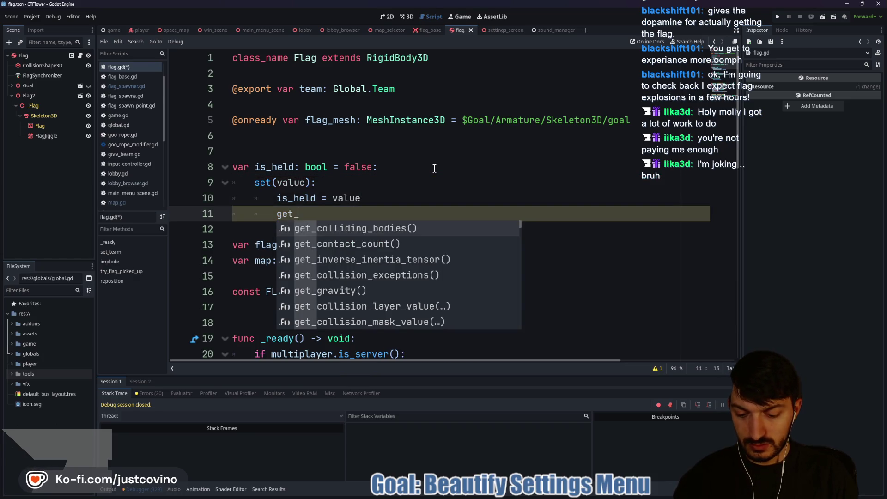
{"action": "key", "text": "Return"}
{"action": "type", "text": ".crea"}
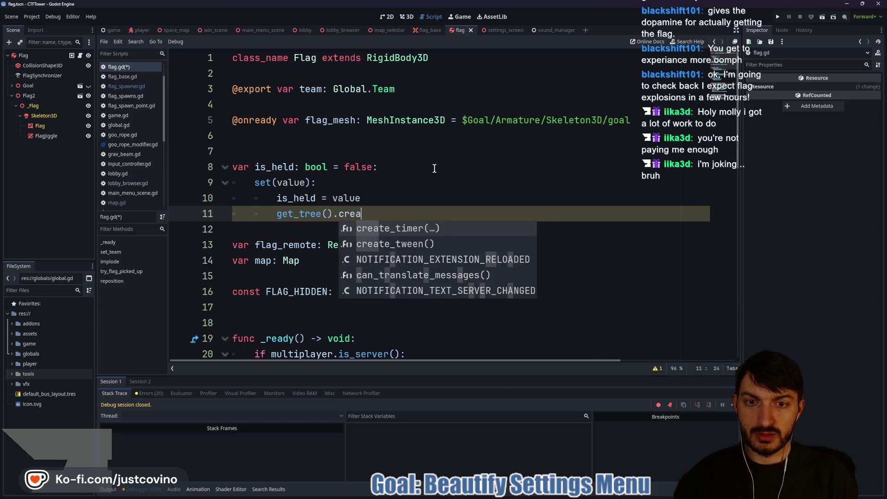
{"action": "key", "text": "Return"}
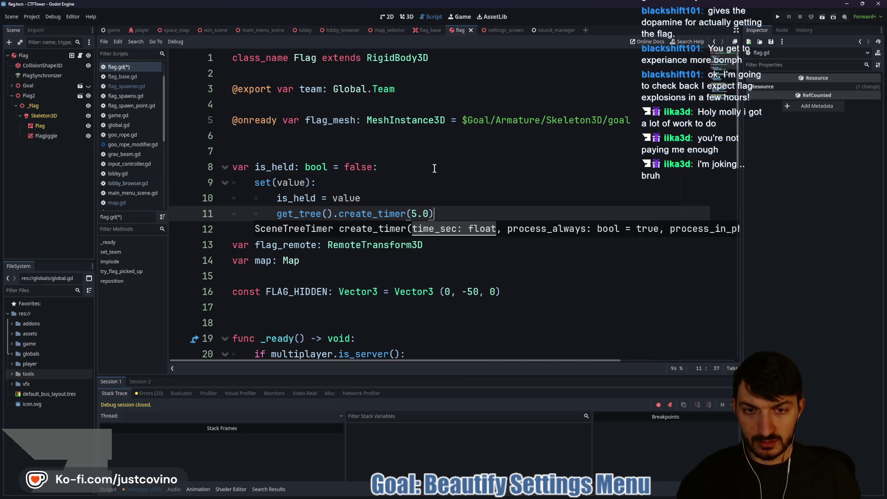
{"action": "type", "text": "time"}
{"action": "key", "text": "Return"}
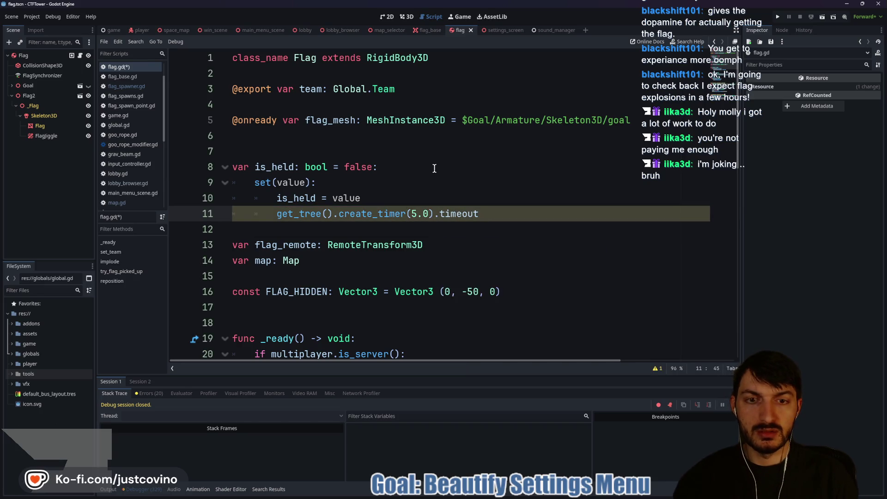
{"action": "type", "text": "co"}
{"action": "key", "text": "Return"}
{"action": "type", "text": "func():)"}
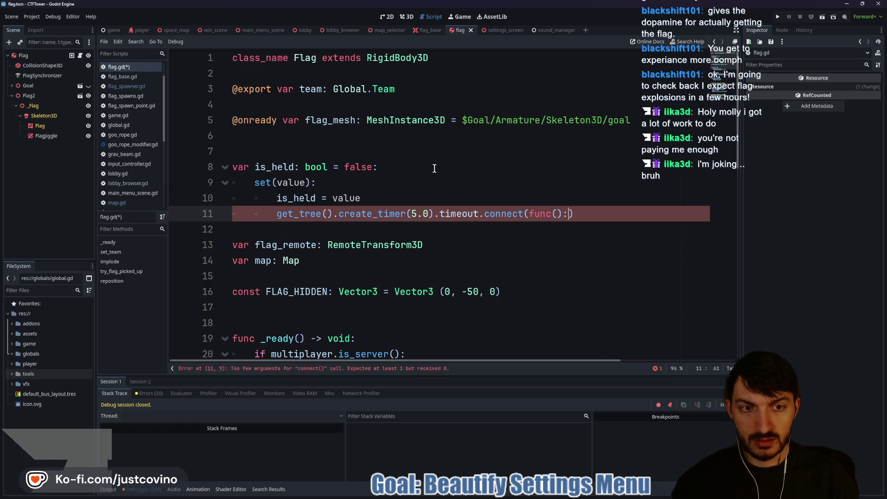
{"action": "key", "text": "Return"}
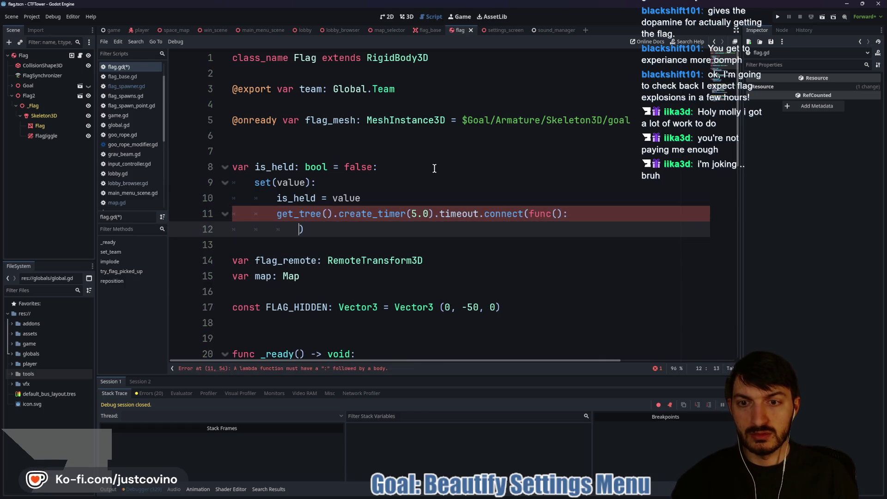
{"action": "key", "text": "BackSpace"}
{"action": "key", "text": "BackSpace"}
{"action": "key", "text": "BackSpace"}
{"action": "key", "text": "BackSpace"}
{"action": "key", "text": "BackSpace"}
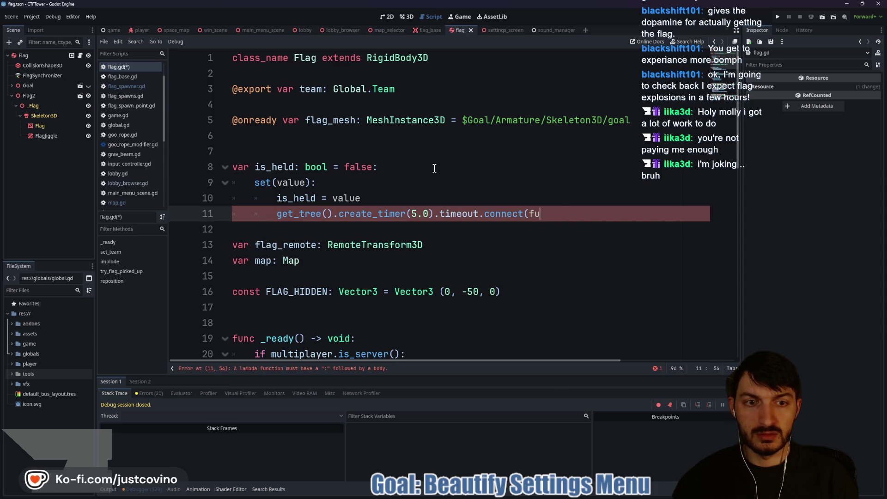
{"action": "key", "text": "BackSpace"}
{"action": "type", "text": "("}
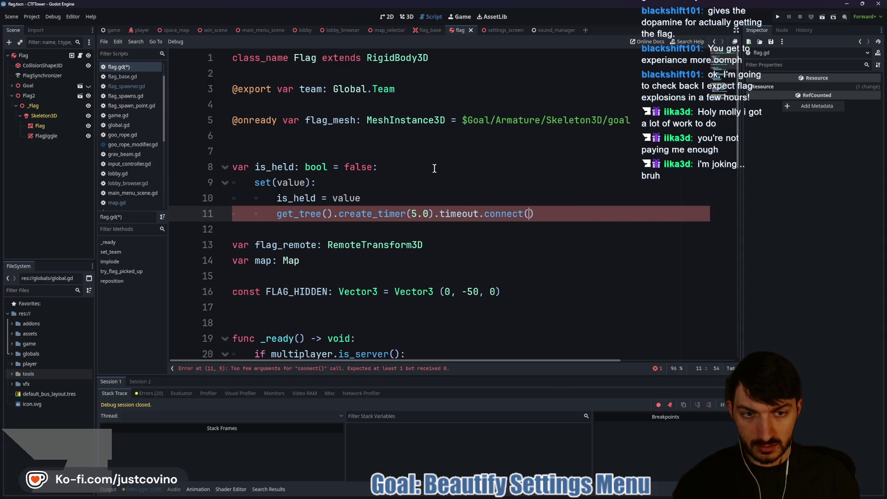
{"action": "type", "text": "implode"}
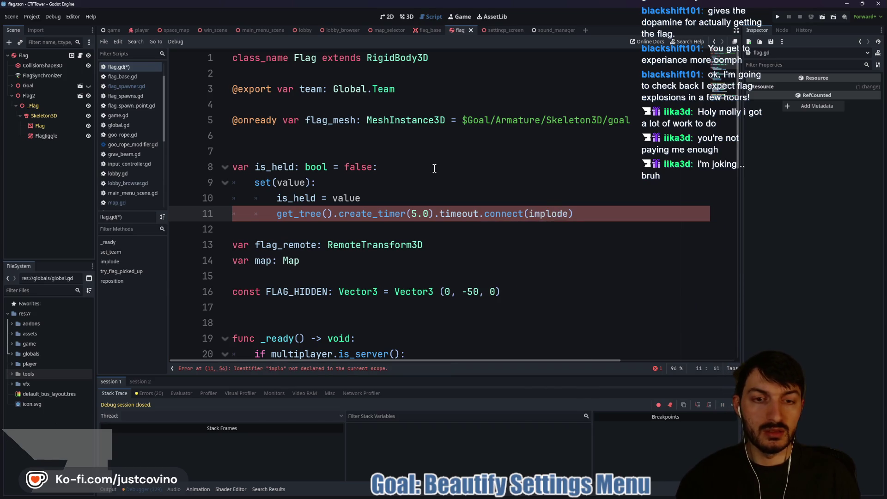
Step: Finish the connect call on line 11, save flag.gd and run the project
{"action": "left_click", "coordinate": [351, 233]}
{"action": "left_click", "coordinate": [530, 214]}
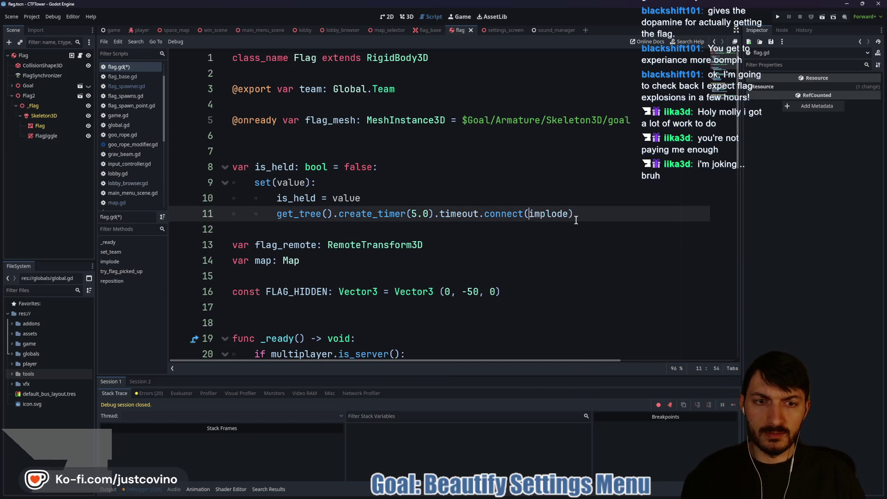
{"action": "type", "text": "fu"}
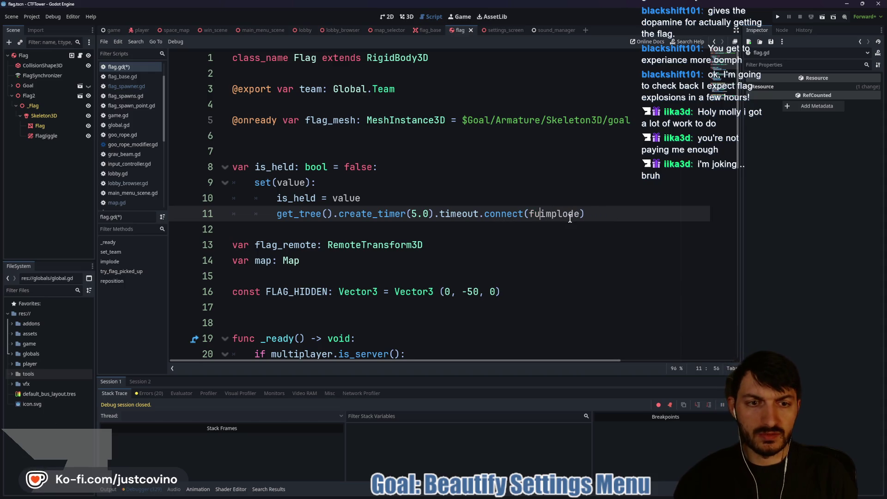
{"action": "key", "text": "ctrl+s"}
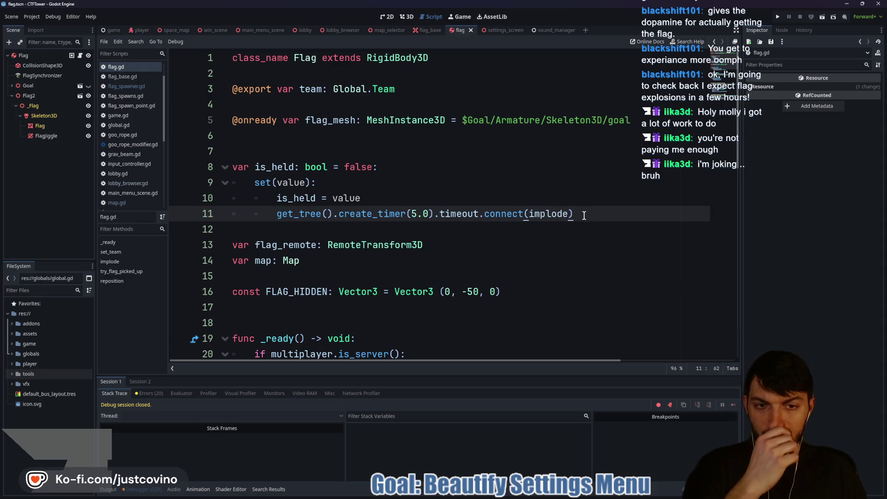
{"action": "left_click", "coordinate": [778, 17]}
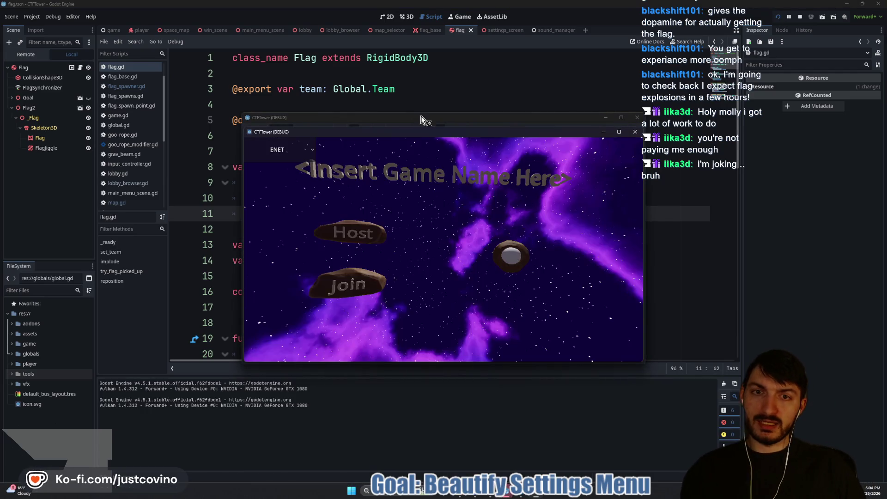
Step: Arrange both game windows, host on the left, join the lobby on the right, ready up and start
{"action": "left_click_drag", "start_coordinate": [415, 124], "coordinate": [195, 114]}
{"action": "left_click", "coordinate": [127, 227]}
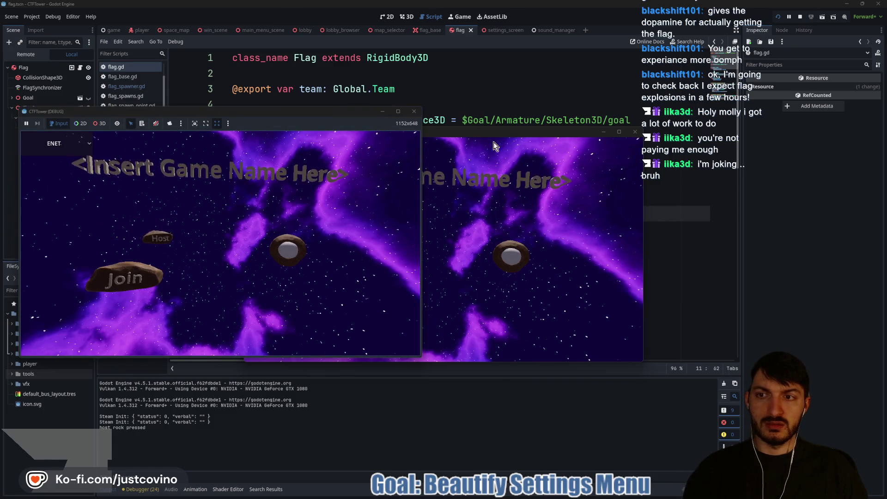
{"action": "left_click_drag", "start_coordinate": [480, 136], "coordinate": [677, 110]}
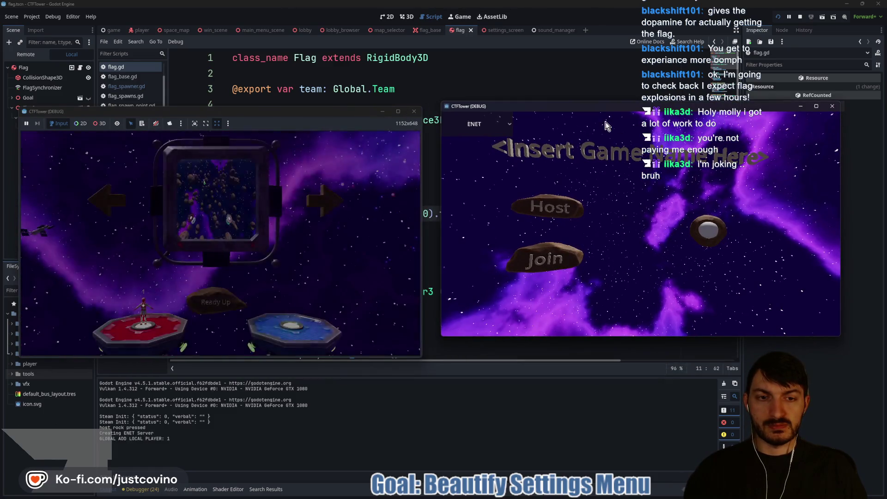
{"action": "left_click", "coordinate": [562, 254]}
{"action": "left_click", "coordinate": [607, 163]}
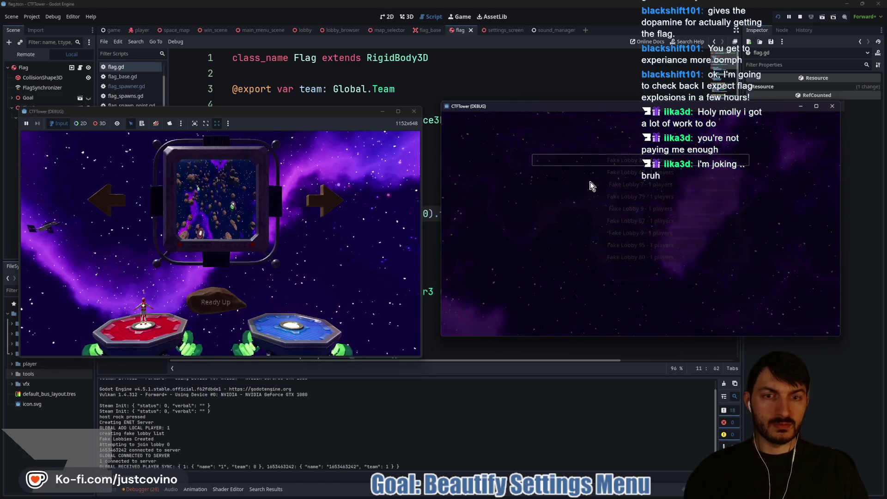
{"action": "left_click", "coordinate": [217, 303]}
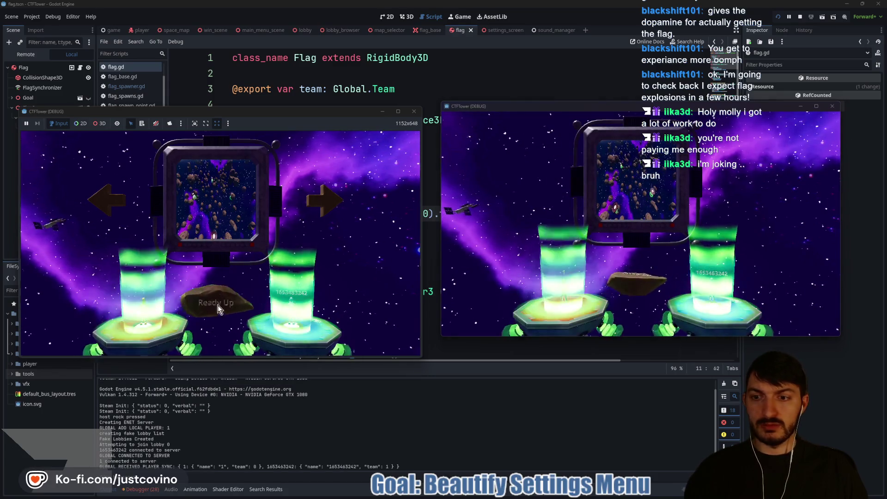
{"action": "left_click", "coordinate": [206, 298]}
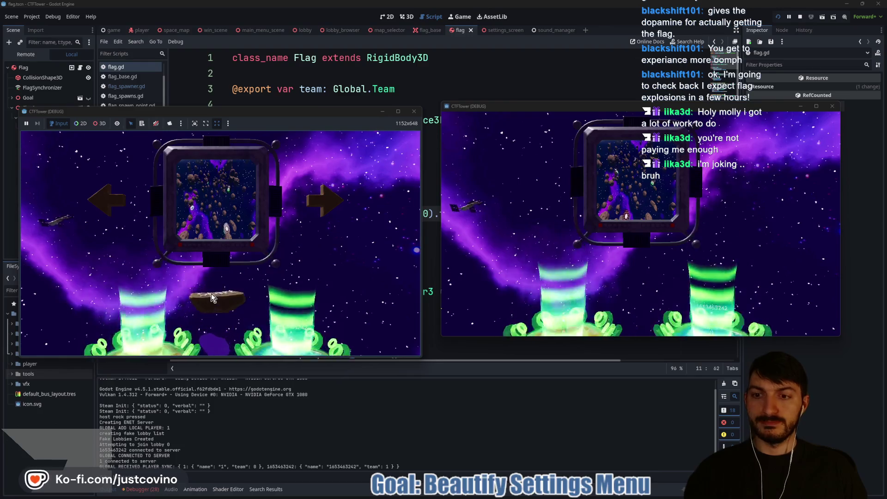
Step: Move the red player off spawn and grapple to the green asteroid, then move the blue player
{"action": "left_click", "coordinate": [213, 290]}
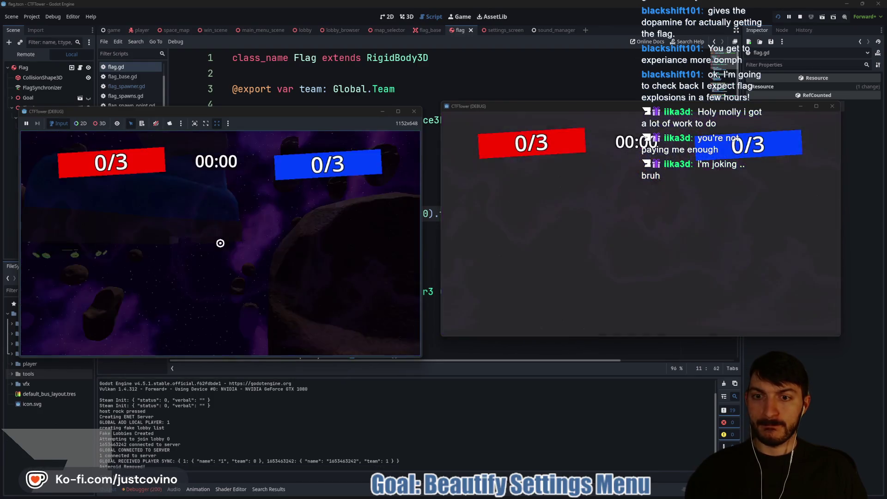
{"action": "key", "text": "super"}
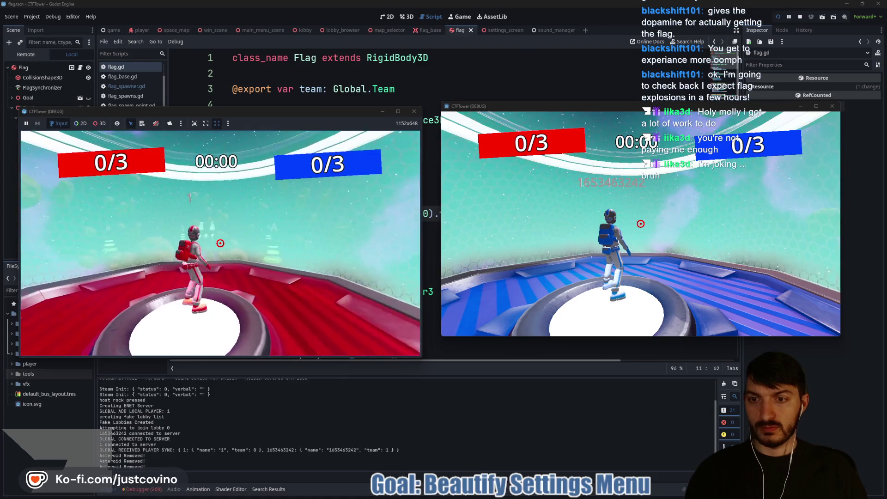
{"action": "key", "text": "w"}
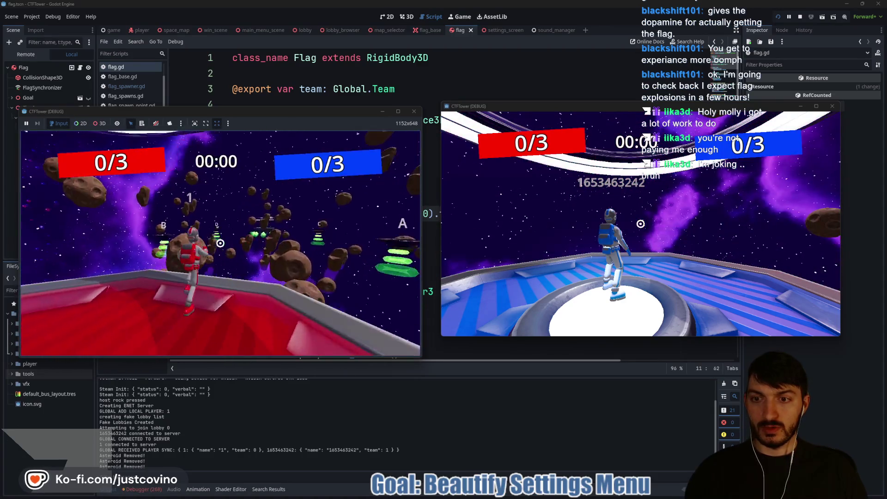
{"action": "left_click", "coordinate": [221, 243]}
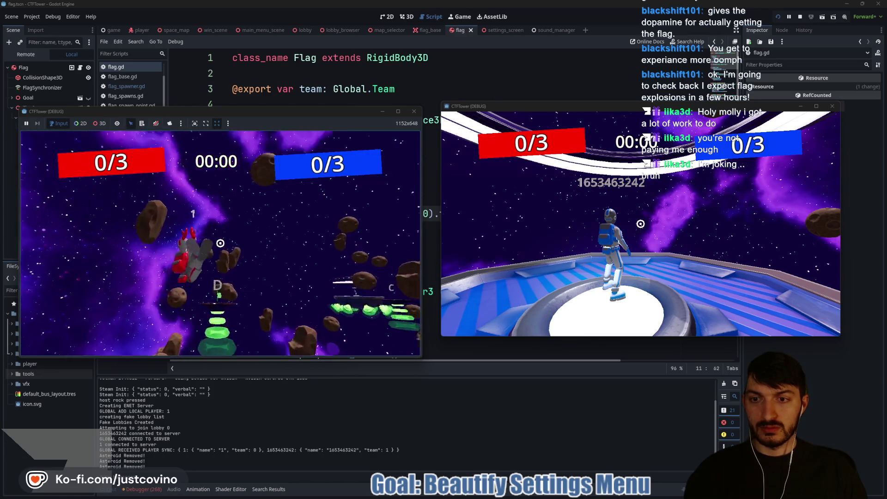
{"action": "left_click", "coordinate": [220, 243]}
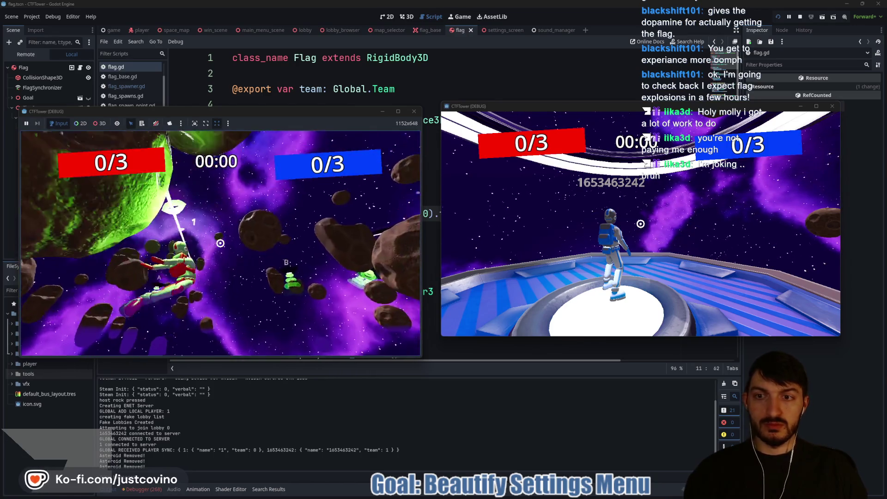
{"action": "left_click", "coordinate": [220, 243]}
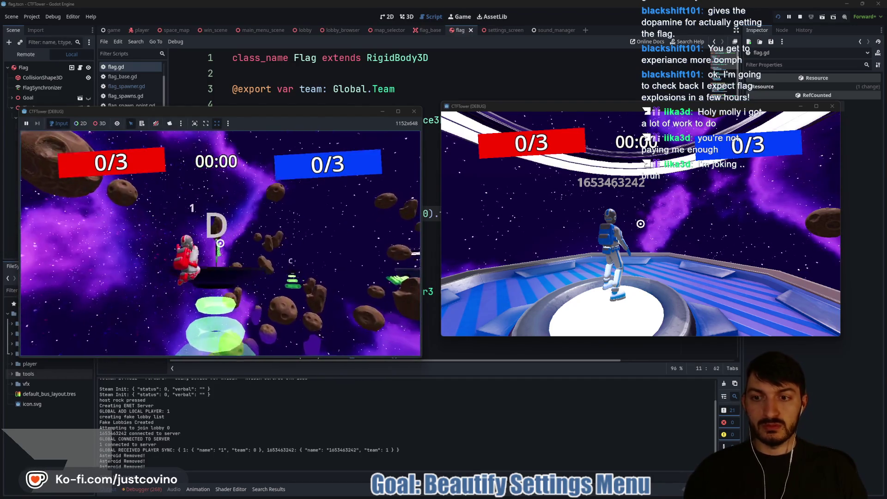
{"action": "left_click", "coordinate": [220, 243]}
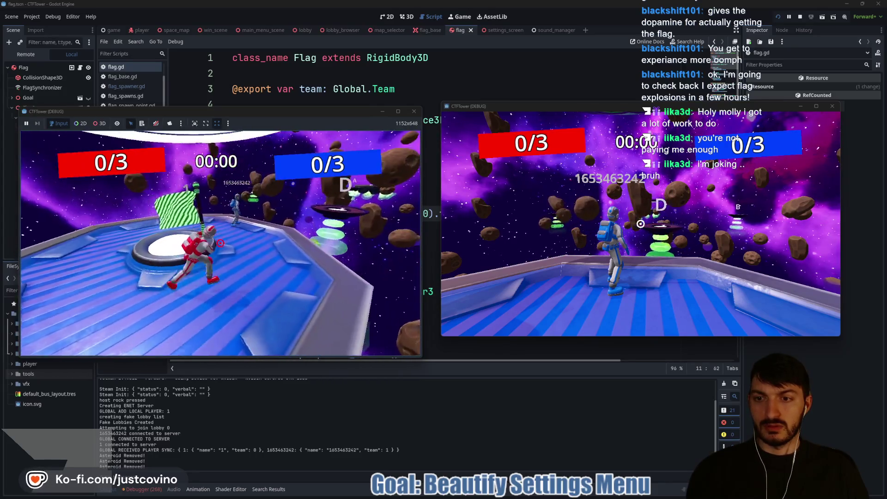
{"action": "left_click", "coordinate": [575, 272]}
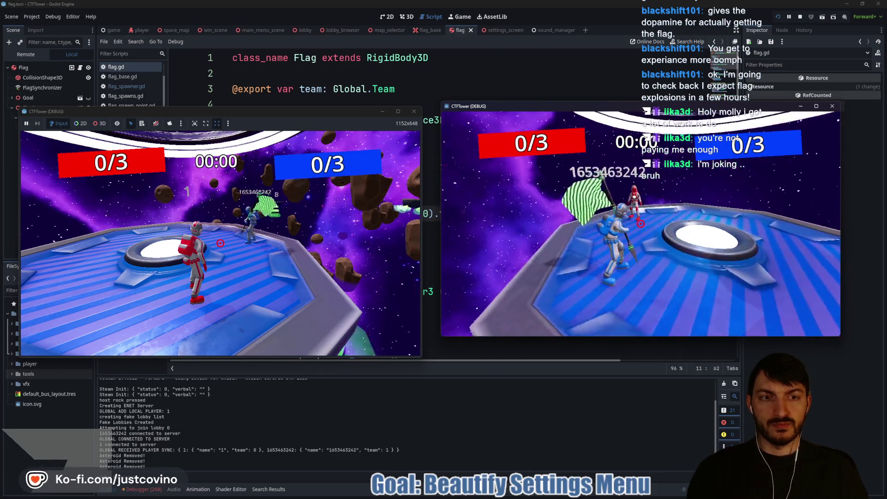
{"action": "left_click", "coordinate": [276, 245]}
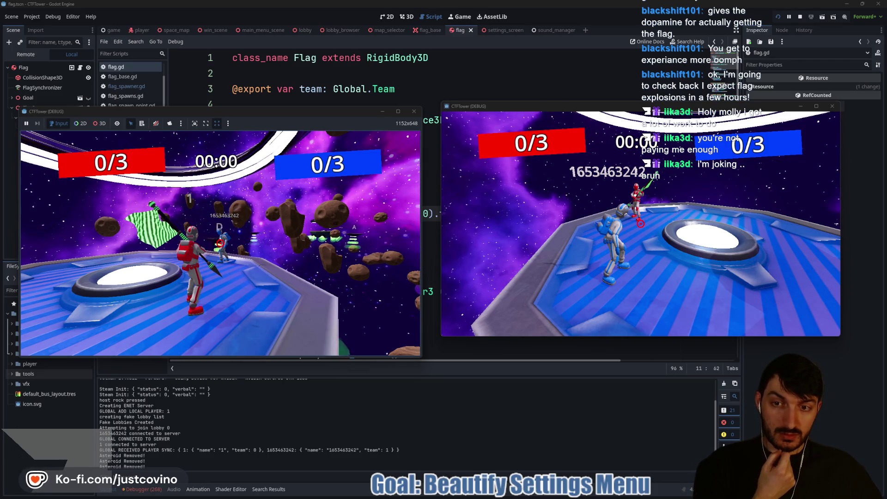
Step: Stop the running game and open the debugger's Errors list
{"action": "key", "text": "F8"}
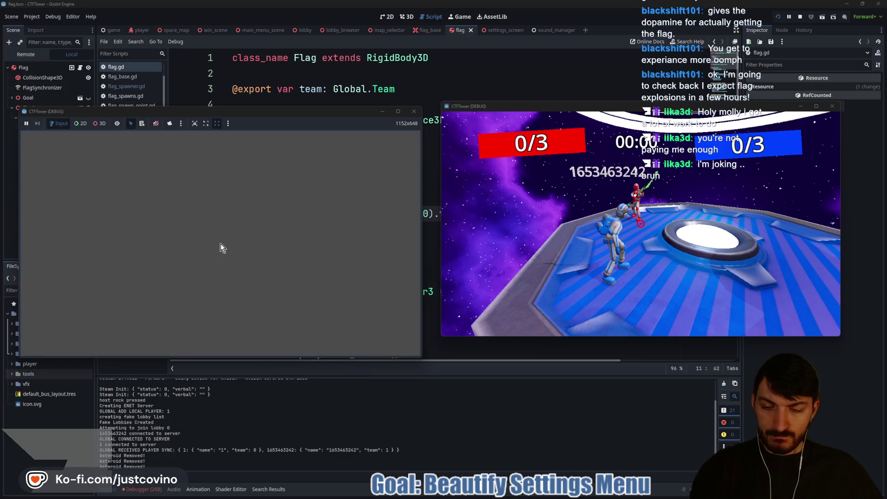
{"action": "left_click", "coordinate": [144, 489]}
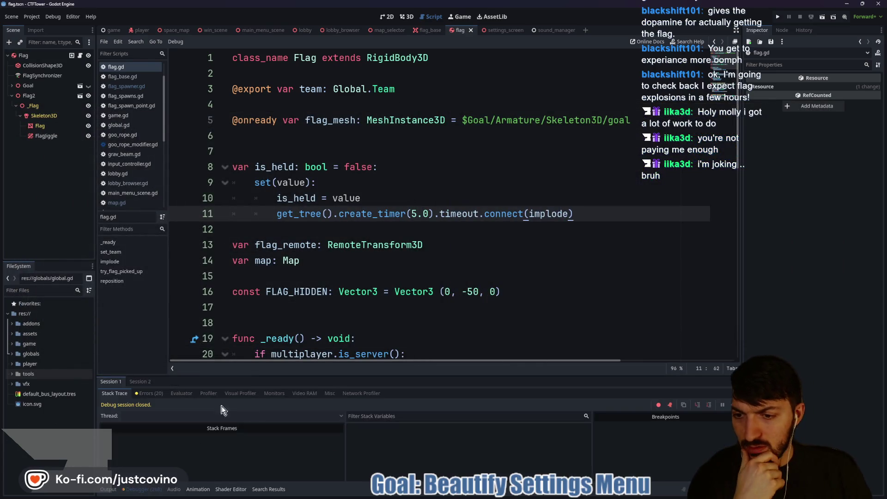
{"action": "left_click", "coordinate": [149, 393]}
Step: Scroll through the second debug session's errors, then switch to the Output log
{"action": "scroll", "coordinate": [287, 440], "scroll_direction": "down", "scroll_amount": 5}
{"action": "left_click", "coordinate": [141, 382]}
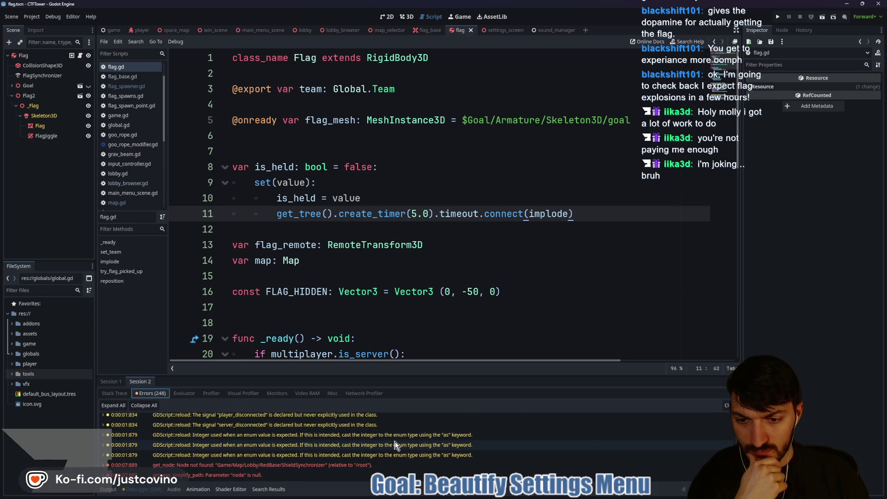
{"action": "scroll", "coordinate": [393, 441], "scroll_direction": "down", "scroll_amount": 2}
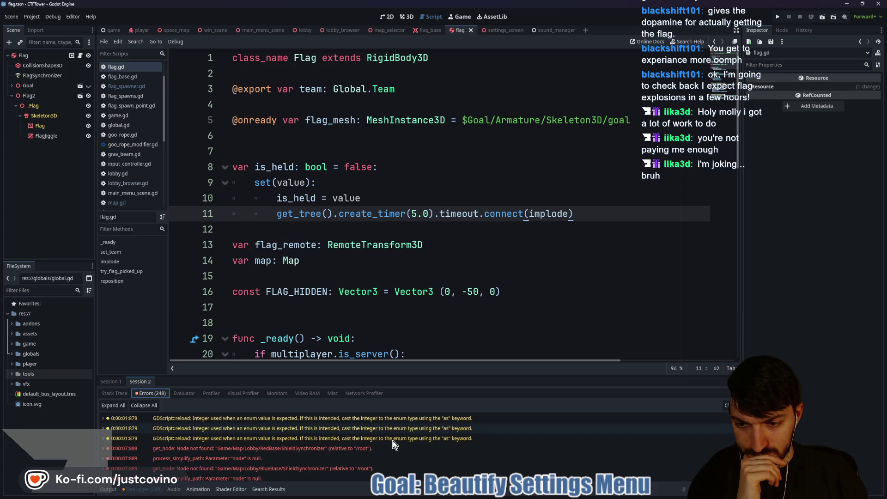
{"action": "scroll", "coordinate": [392, 440], "scroll_direction": "down", "scroll_amount": 3}
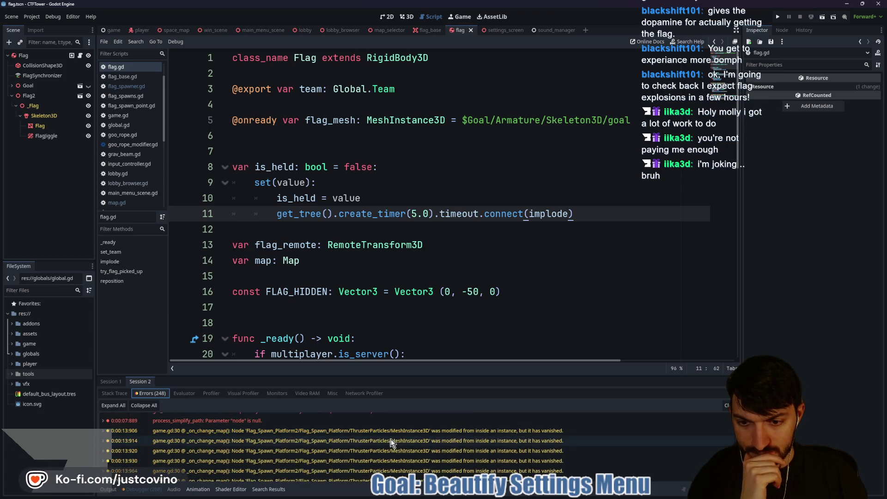
{"action": "scroll", "coordinate": [388, 441], "scroll_direction": "down", "scroll_amount": 5}
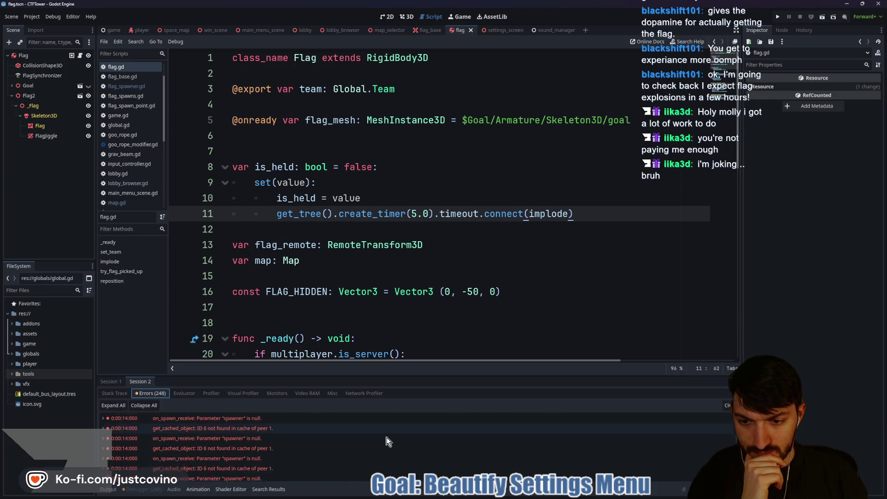
{"action": "scroll", "coordinate": [387, 438], "scroll_direction": "down", "scroll_amount": 5}
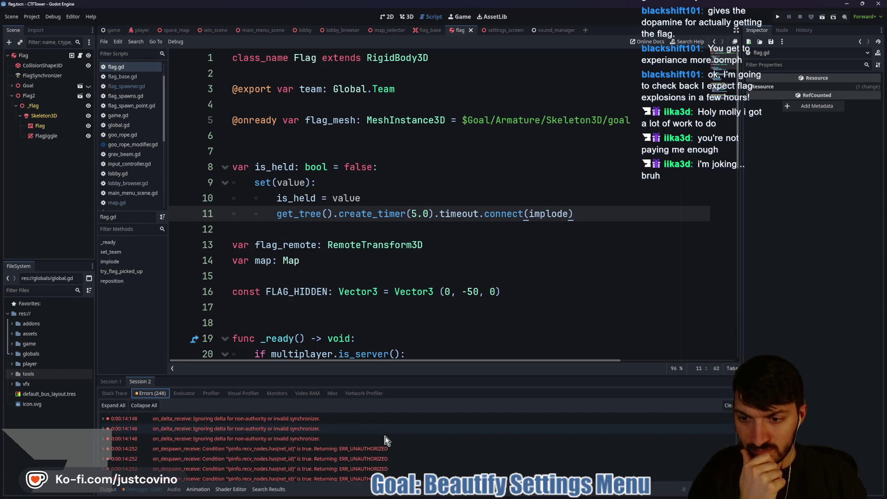
{"action": "left_click", "coordinate": [108, 489]}
Step: Collapse Godot's bottom panel, then select and deselect part of the todo page title
{"action": "left_click", "coordinate": [108, 489]}
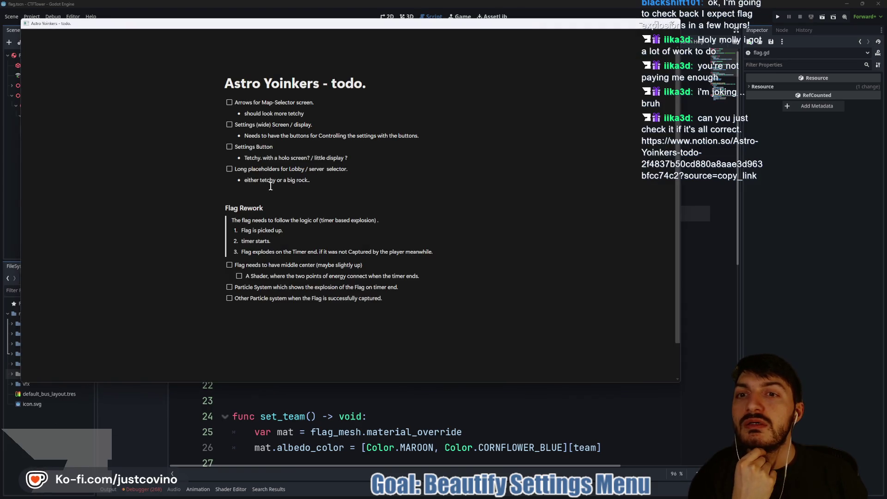
{"action": "left_click_drag", "start_coordinate": [224, 100], "coordinate": [350, 100]}
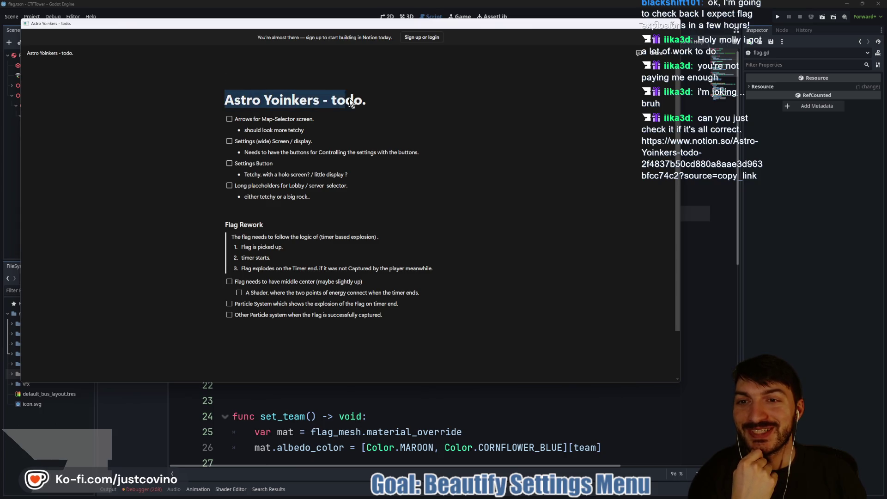
{"action": "left_click", "coordinate": [333, 114]}
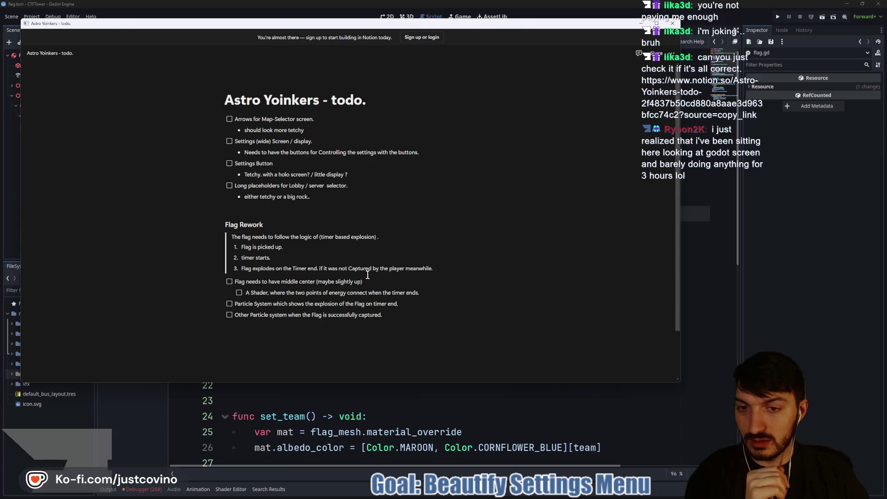
Step: Select the particle system and Flag Rework checklist items, then close the todo page
{"action": "left_click_drag", "start_coordinate": [297, 311], "coordinate": [214, 304]}
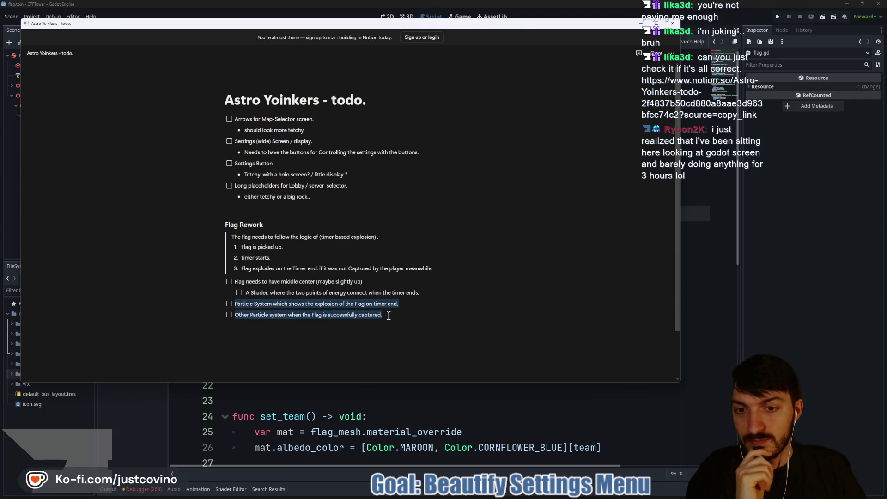
{"action": "left_click_drag", "start_coordinate": [389, 316], "coordinate": [179, 297]}
{"action": "mouse_move", "coordinate": [388, 316]}
{"action": "left_mouse_down"}
{"action": "mouse_move", "coordinate": [289, 315]}
{"action": "mouse_move", "coordinate": [387, 298]}
{"action": "left_mouse_up"}
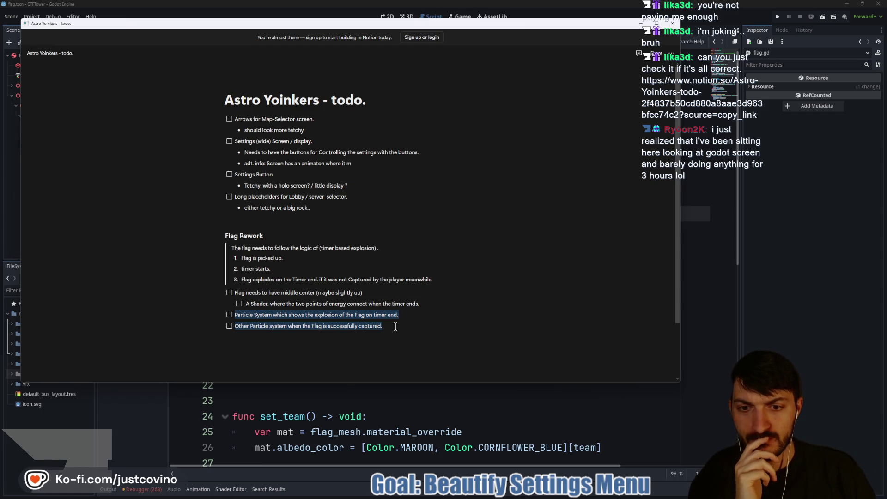
{"action": "left_click", "coordinate": [672, 23]}
Step: Browse flag.gd down to the implode function and back to the is_held setter
{"action": "left_click", "coordinate": [359, 305]}
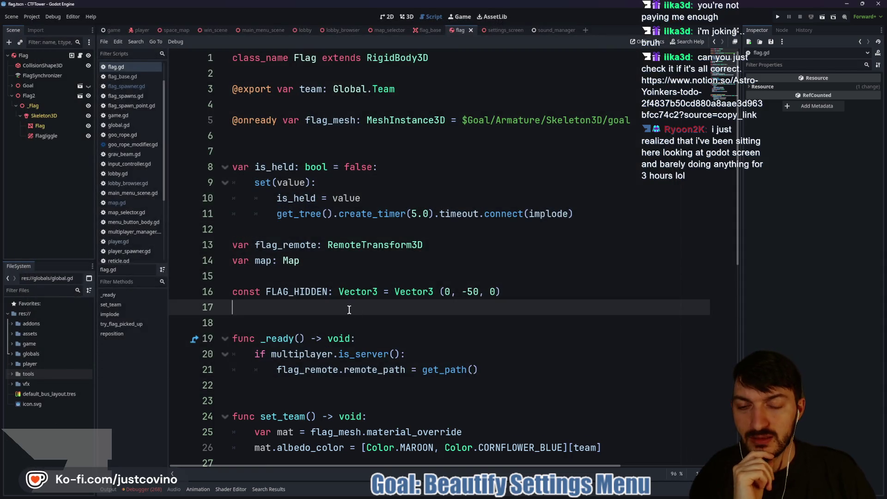
{"action": "scroll", "coordinate": [355, 305], "scroll_direction": "down", "scroll_amount": 3}
{"action": "scroll", "coordinate": [376, 281], "scroll_direction": "down", "scroll_amount": 3}
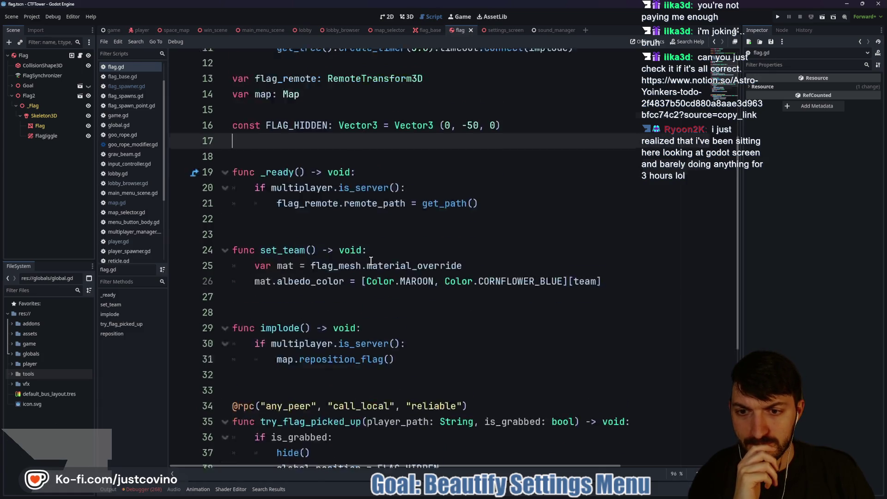
{"action": "double_click", "coordinate": [279, 214]}
{"action": "scroll", "coordinate": [420, 266], "scroll_direction": "up", "scroll_amount": 6}
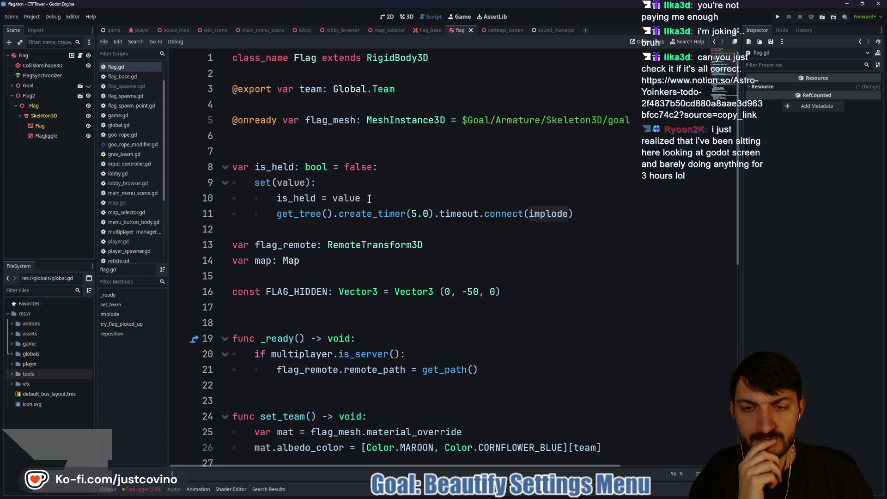
Step: Add print("is held = ", is_held) on a new line after is_held = value
{"action": "left_click", "coordinate": [369, 198]}
{"action": "key", "text": "Return"}
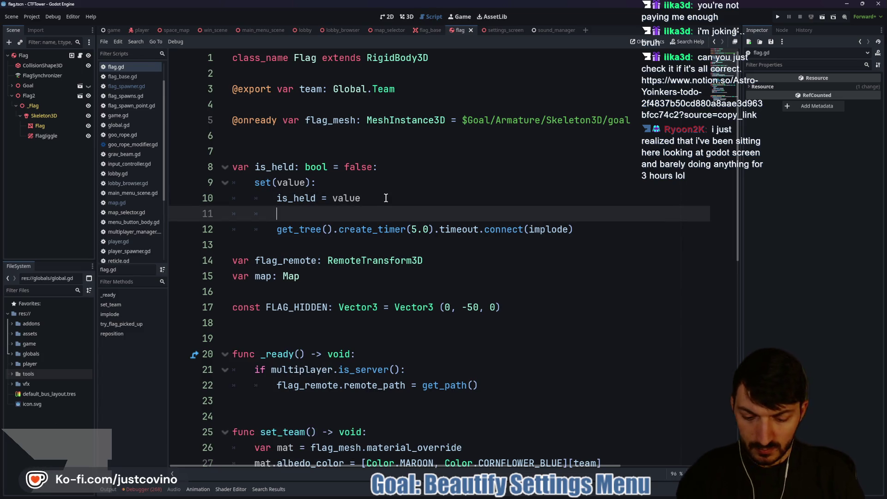
{"action": "type", "text": "print("}
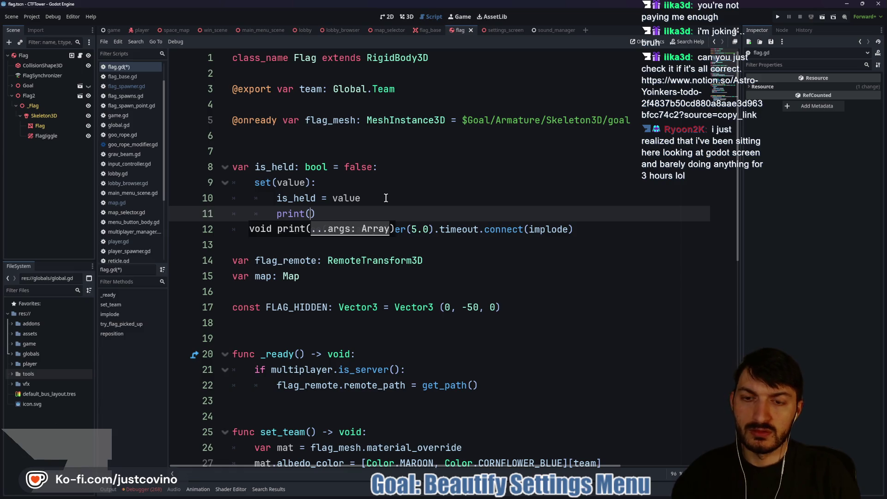
{"action": "key", "text": "BackSpace"}
{"action": "key", "text": "BackSpace"}
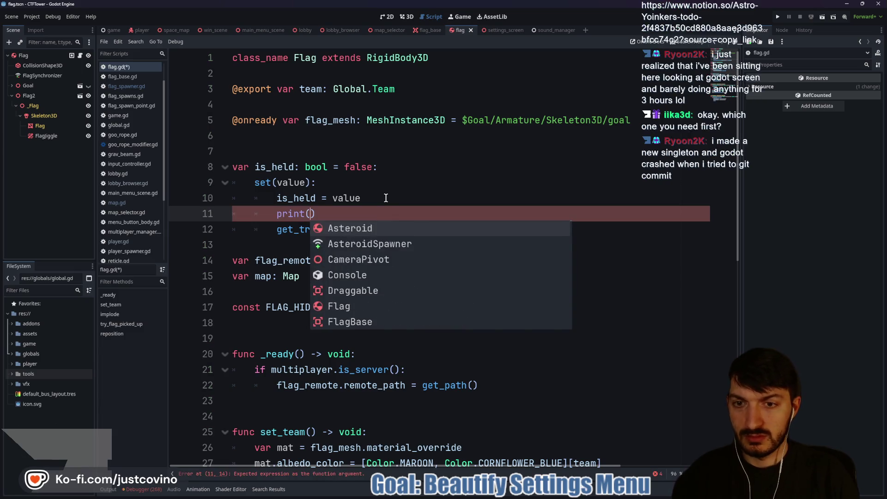
{"action": "type", "text": "\"is held ="}
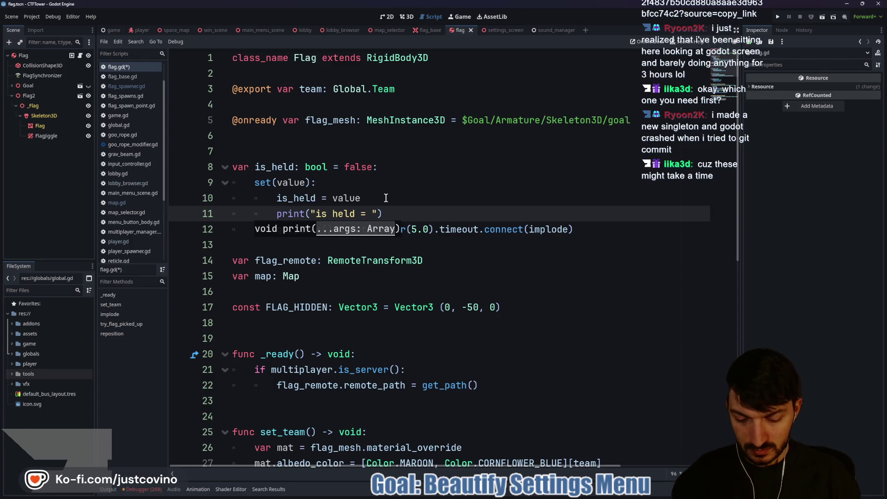
{"action": "type", "text": "is_held"}
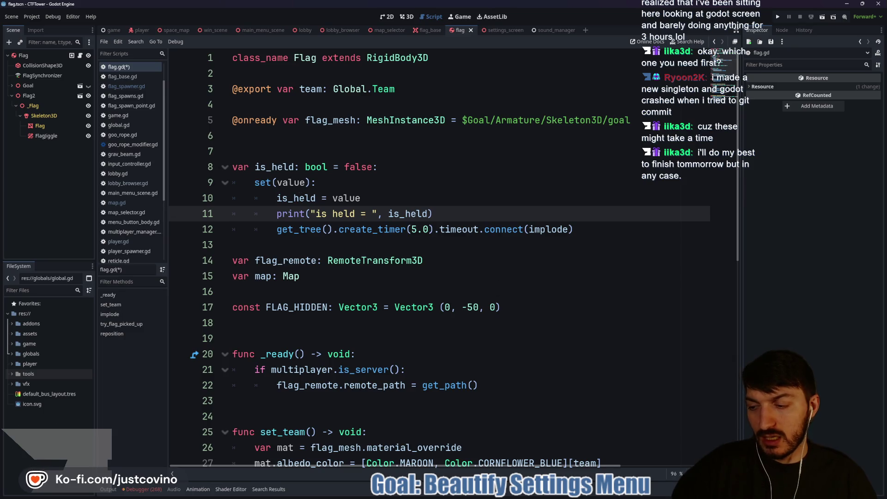
{"action": "key", "text": "alt+Tab"}
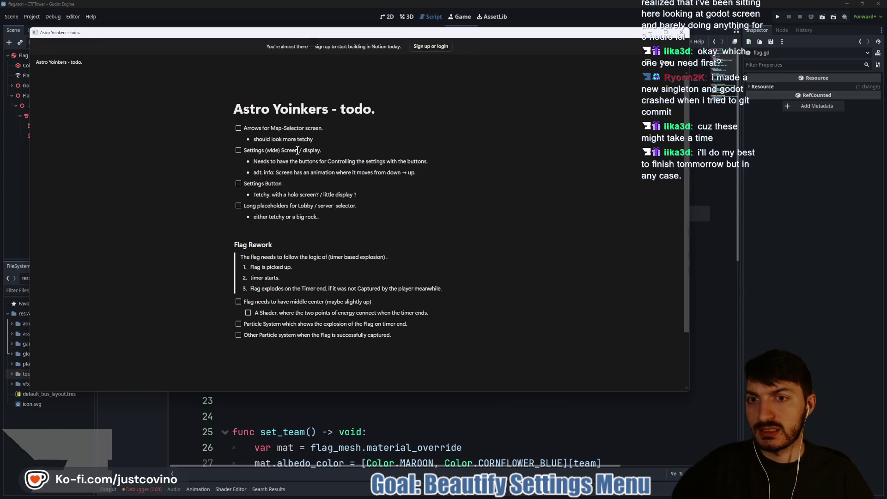
Step: Select the Settings (wide) Screen / display task with its notes, then close the todo page
{"action": "left_click_drag", "start_coordinate": [422, 174], "coordinate": [223, 153]}
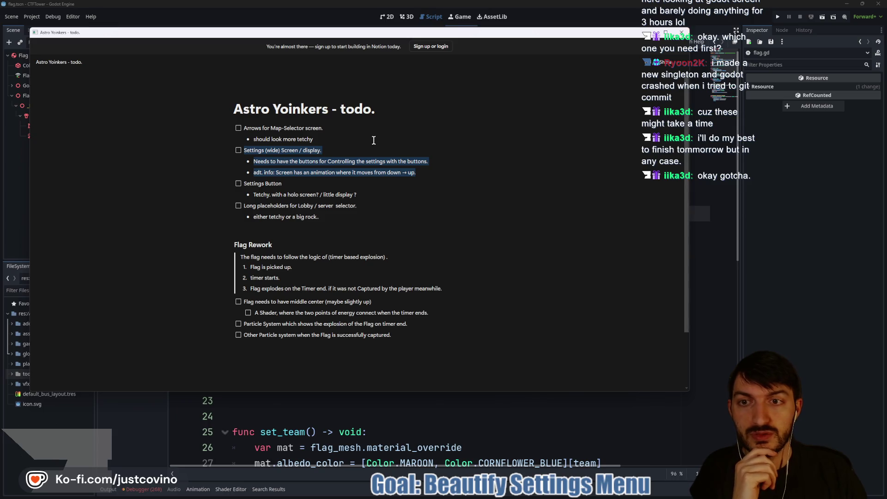
{"action": "left_click", "coordinate": [682, 33]}
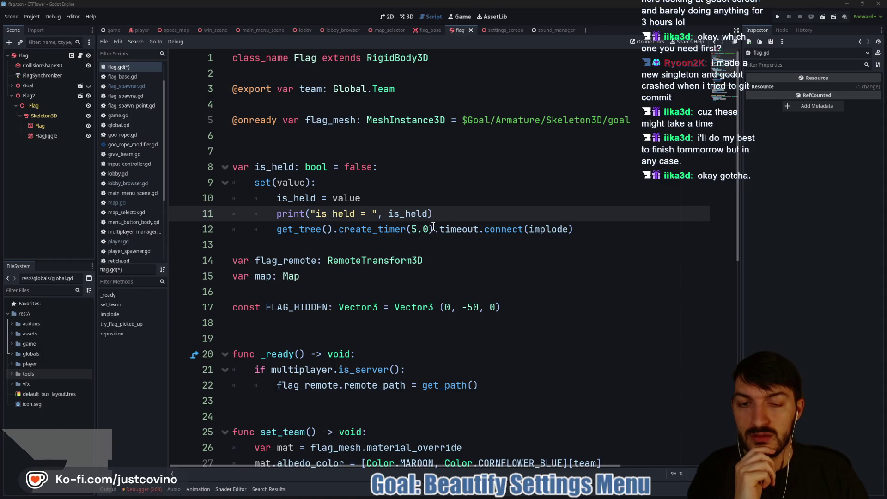
Step: Wrap the timer's connect(implode) in a lambda printing "Imploding" before implode(), and save flag.gd
{"action": "left_click", "coordinate": [529, 229]}
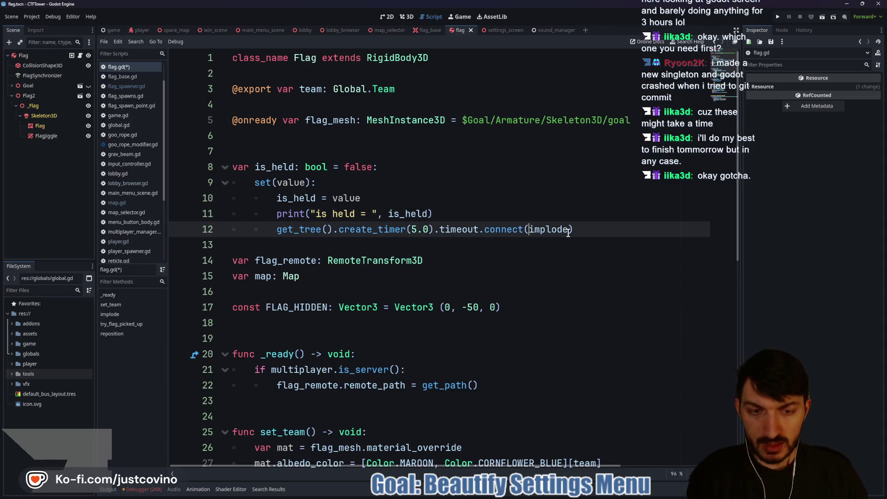
{"action": "type", "text": "func():"}
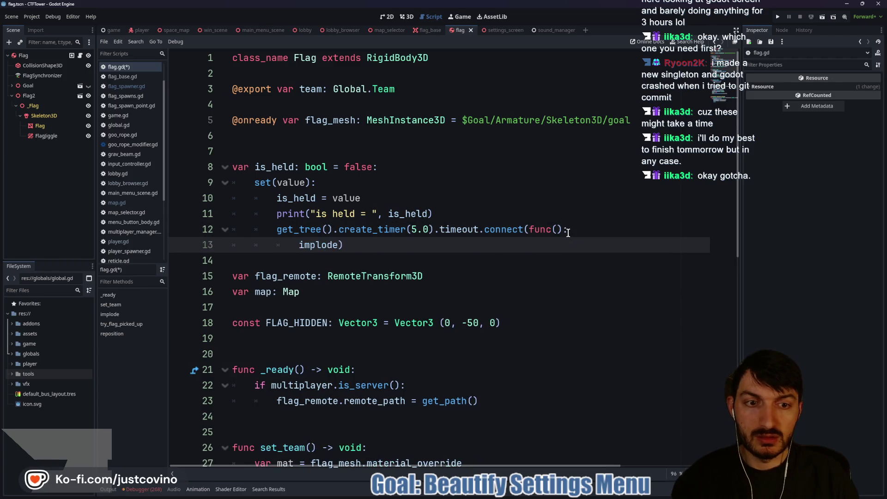
{"action": "key", "text": "Return"}
{"action": "key", "text": "Return"}
{"action": "key", "text": "Up"}
{"action": "type", "text": "print("}
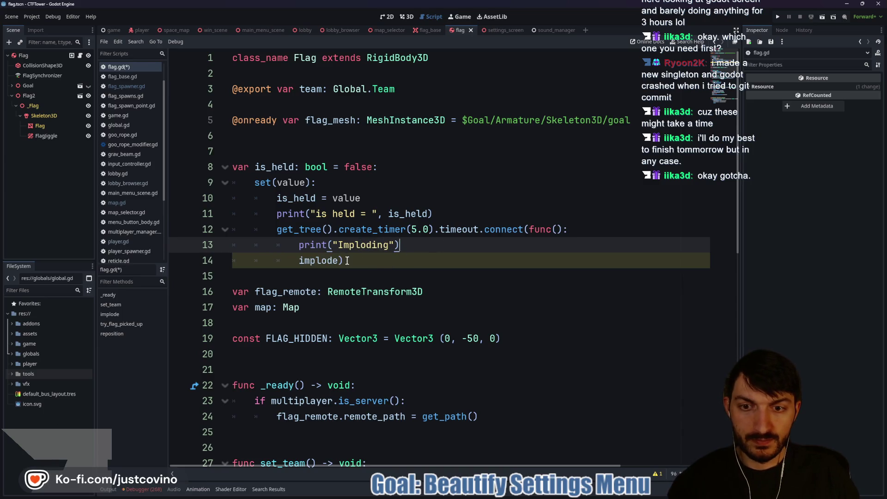
{"action": "left_click", "coordinate": [340, 260]}
{"action": "key", "text": "Return"}
{"action": "left_click", "coordinate": [351, 264]}
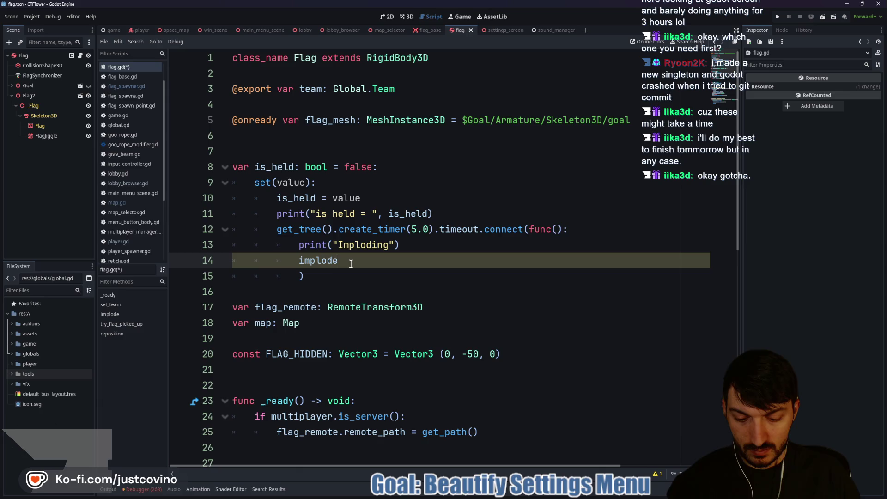
{"action": "key", "text": "ctrl+s"}
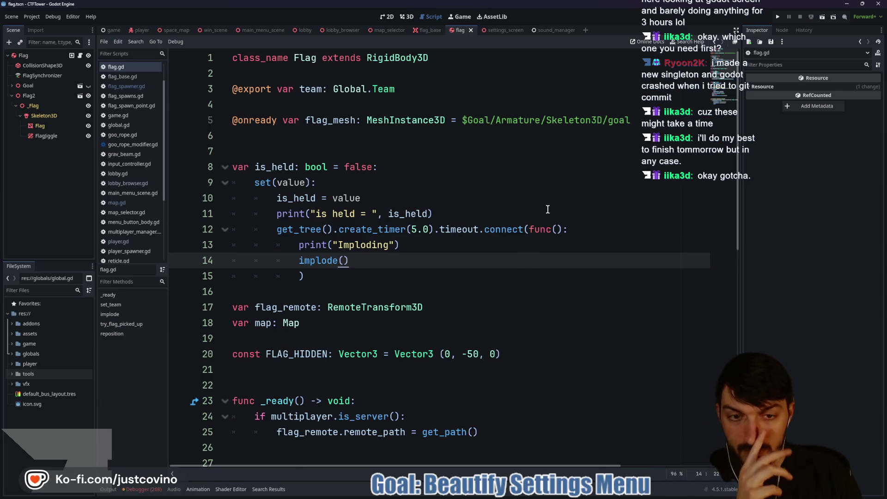
Step: Run the game, place the two debug windows side by side, and join the host's lobby
{"action": "left_click", "coordinate": [777, 13]}
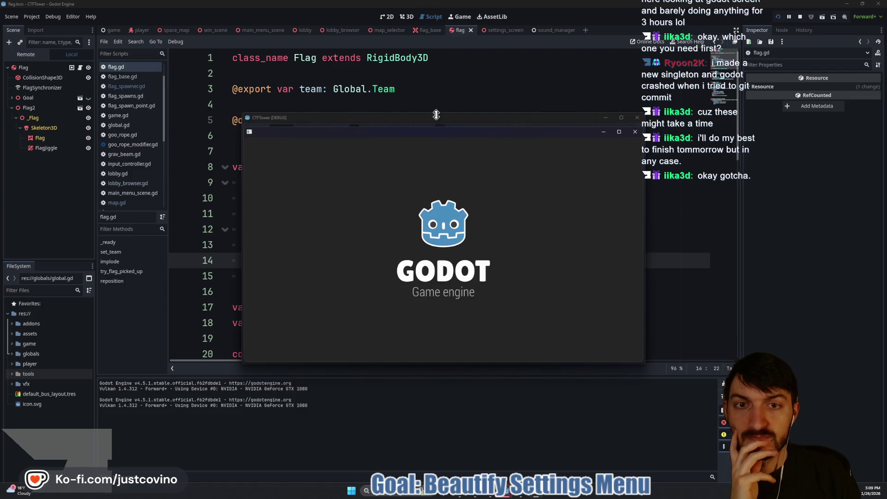
{"action": "left_click_drag", "start_coordinate": [439, 121], "coordinate": [209, 107]}
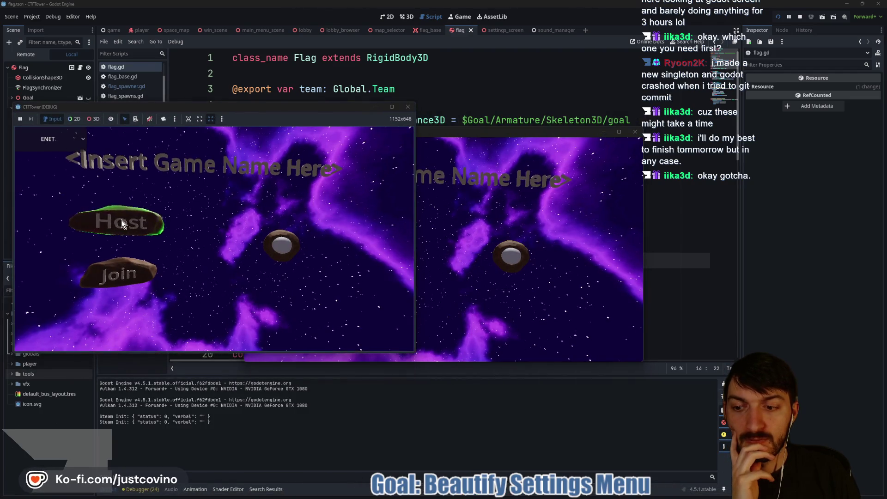
{"action": "left_click_drag", "start_coordinate": [466, 137], "coordinate": [637, 99]}
{"action": "left_click", "coordinate": [518, 250]}
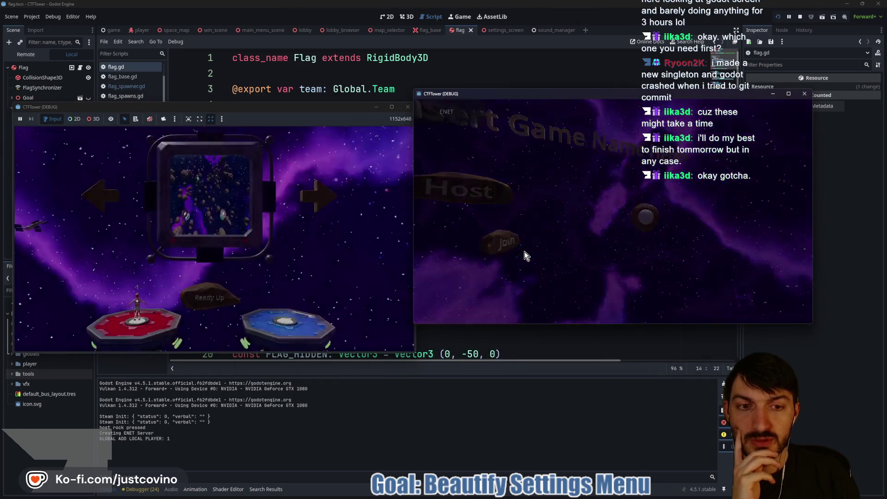
{"action": "left_click", "coordinate": [595, 147]}
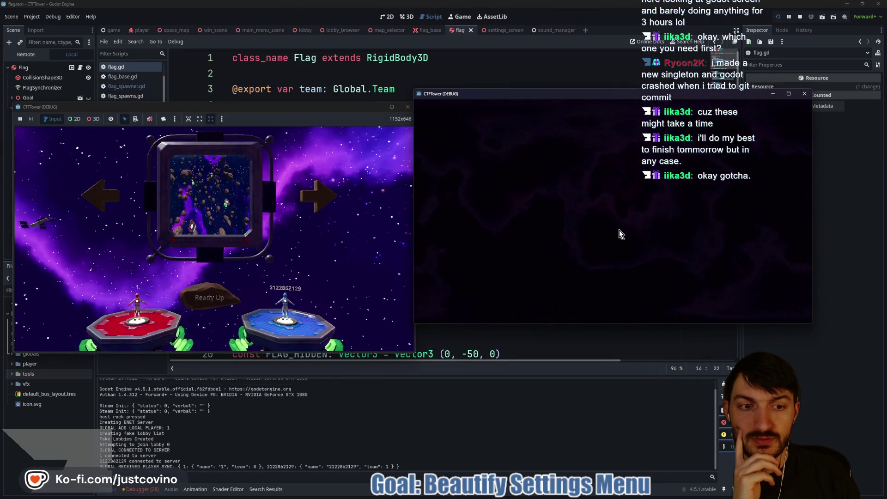
Step: Ready up both lobby players and start the capture-the-flag match
{"action": "left_click", "coordinate": [610, 271]}
{"action": "left_click", "coordinate": [211, 296]}
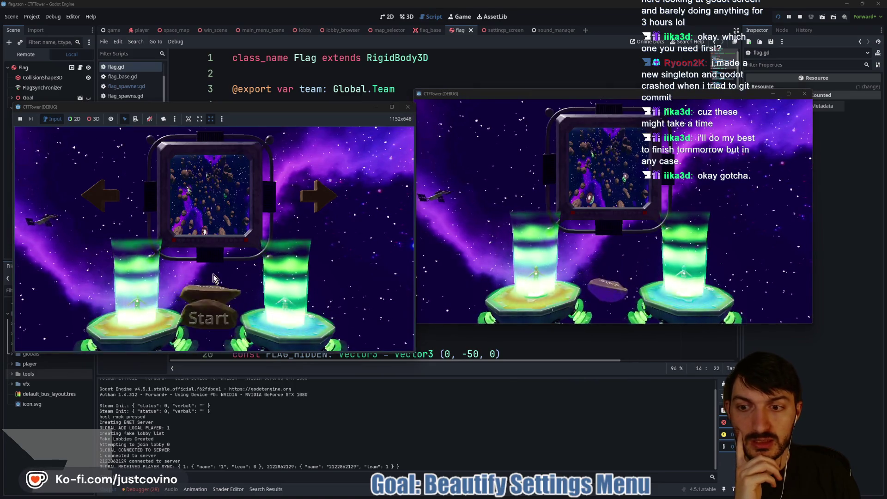
{"action": "left_click", "coordinate": [208, 298]}
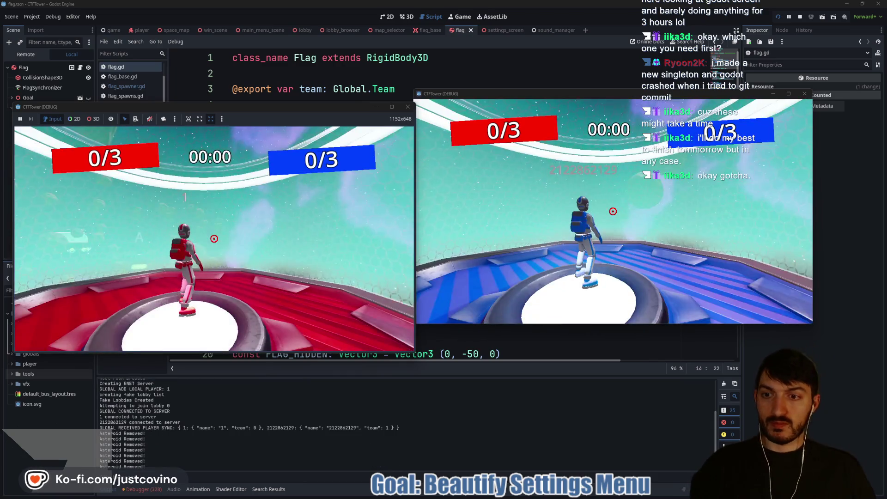
Step: Walk the red player forward off its pedestal with W
{"action": "key", "text": "super"}
{"action": "left_click", "coordinate": [414, 240]}
{"action": "key", "text": "w"}
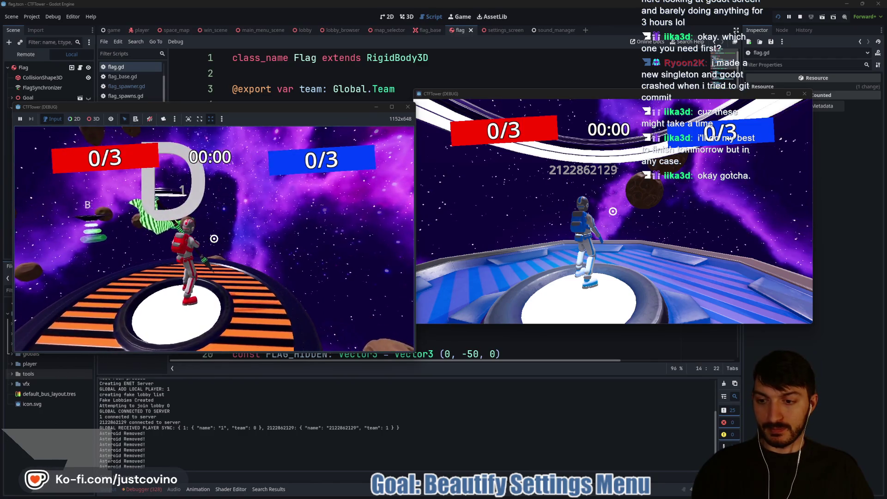
Step: Stop the test game and search flag.gd for every is_held match
{"action": "key", "text": "F8"}
{"action": "double_click", "coordinate": [272, 167]}
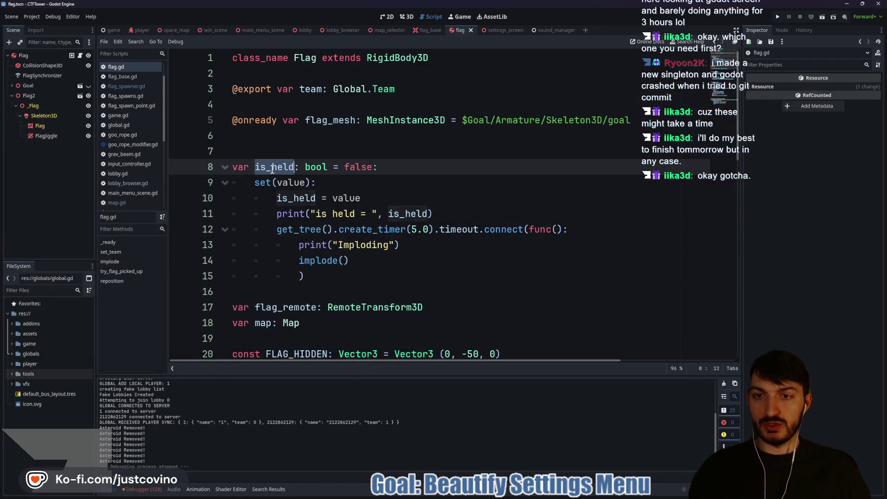
{"action": "key", "text": "ctrl+f"}
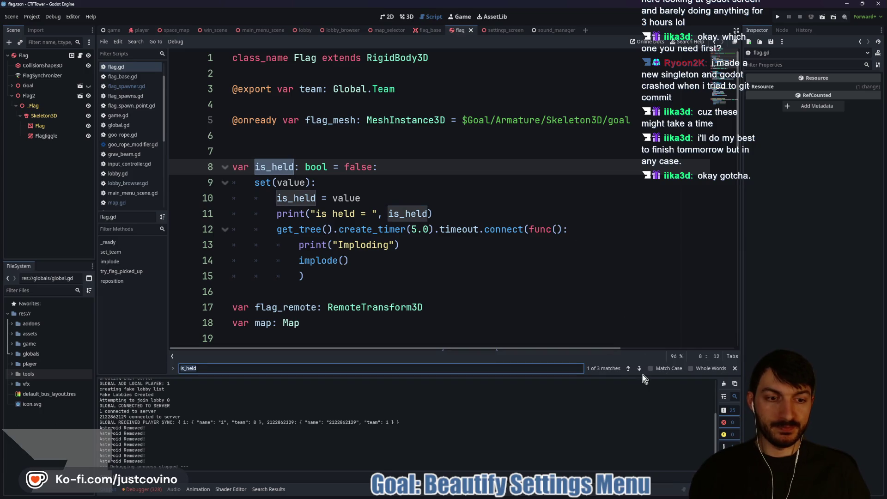
{"action": "left_click", "coordinate": [639, 368]}
{"action": "left_click", "coordinate": [639, 368]}
{"action": "left_click", "coordinate": [639, 368]}
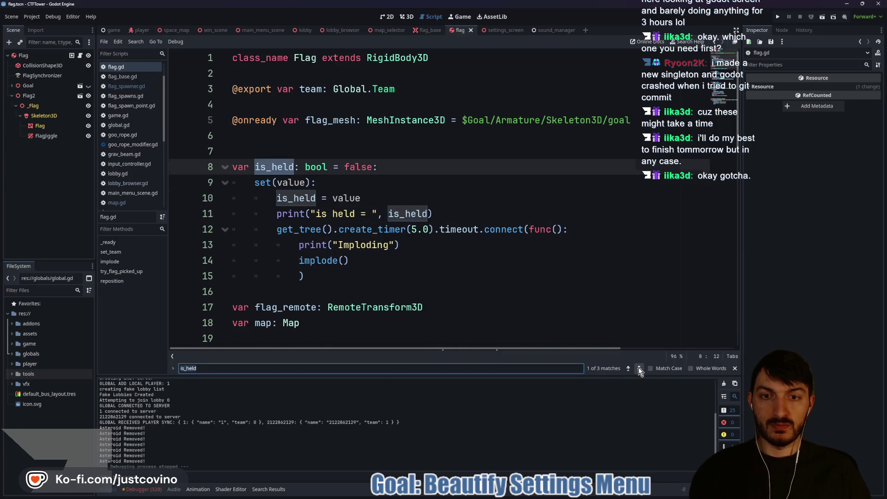
Step: Jump back to the is_held declaration and scroll through the setter and implode code
{"action": "left_click", "coordinate": [409, 260]}
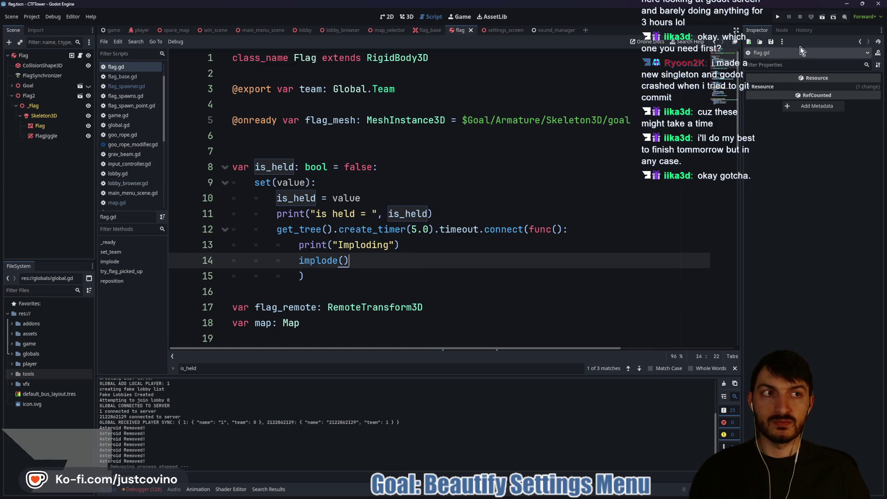
{"action": "key", "text": "F3"}
{"action": "scroll", "coordinate": [383, 211], "scroll_direction": "down", "scroll_amount": 6}
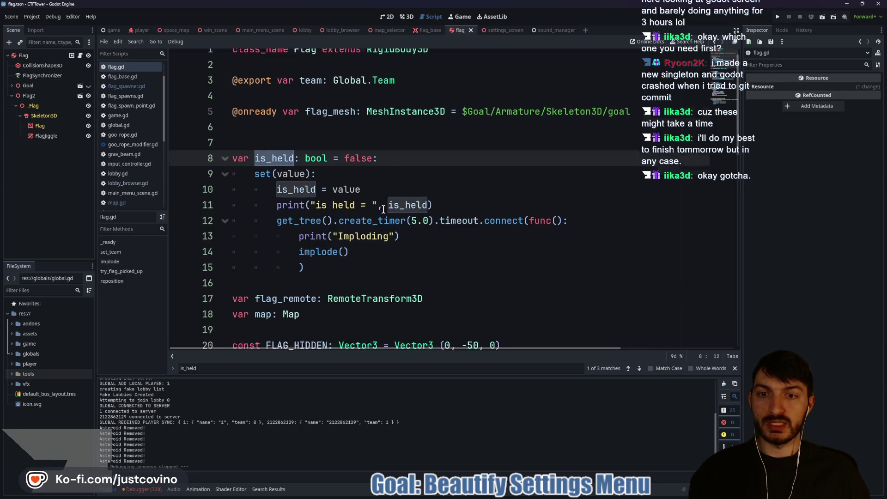
{"action": "scroll", "coordinate": [383, 210], "scroll_direction": "down", "scroll_amount": 4}
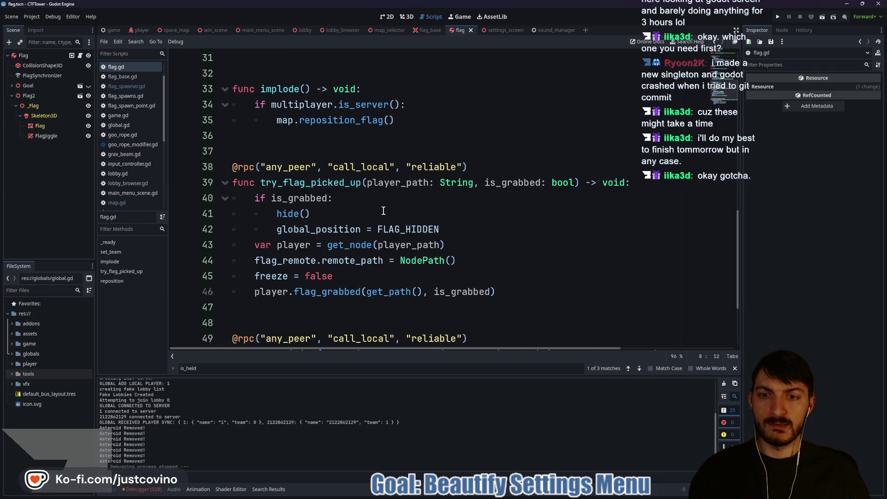
{"action": "scroll", "coordinate": [380, 214], "scroll_direction": "down", "scroll_amount": 3}
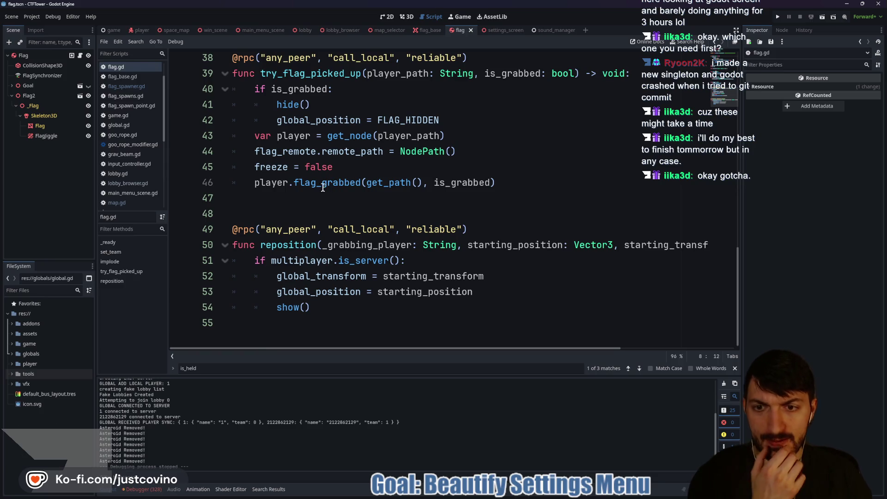
{"action": "scroll", "coordinate": [323, 187], "scroll_direction": "up", "scroll_amount": 8}
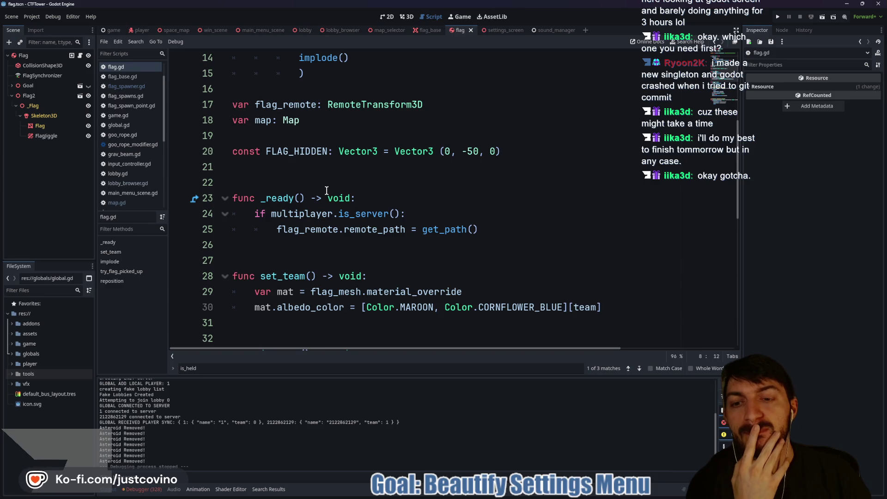
Step: Open player.gd and inspect how holding_flag is used around the set_flag_state rpc
{"action": "left_click", "coordinate": [141, 31]}
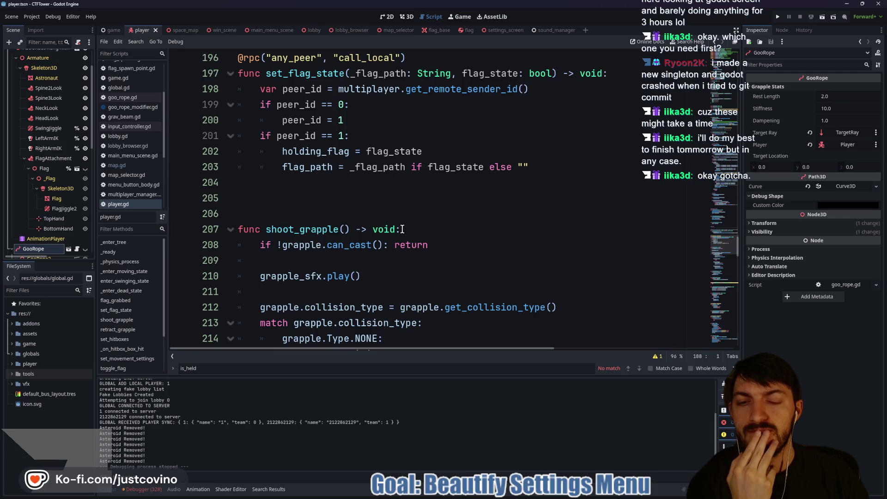
{"action": "scroll", "coordinate": [402, 229], "scroll_direction": "up", "scroll_amount": 3}
{"action": "double_click", "coordinate": [316, 198]}
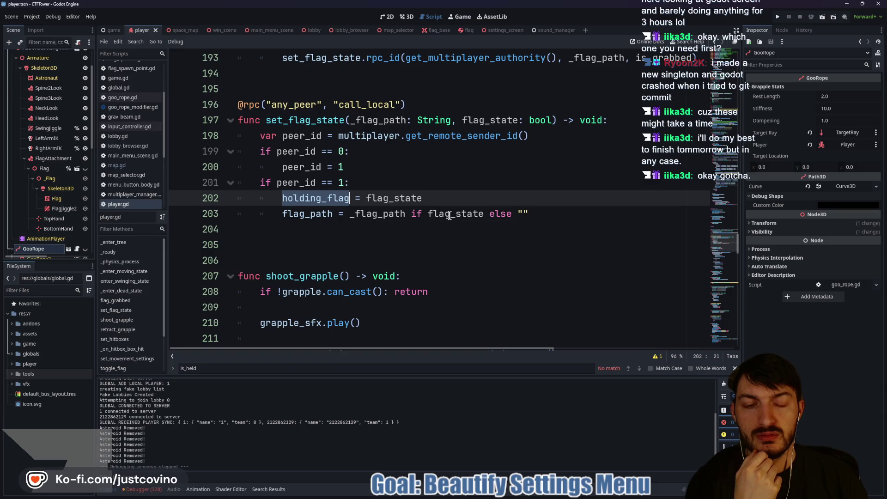
{"action": "scroll", "coordinate": [388, 220], "scroll_direction": "up", "scroll_amount": 3}
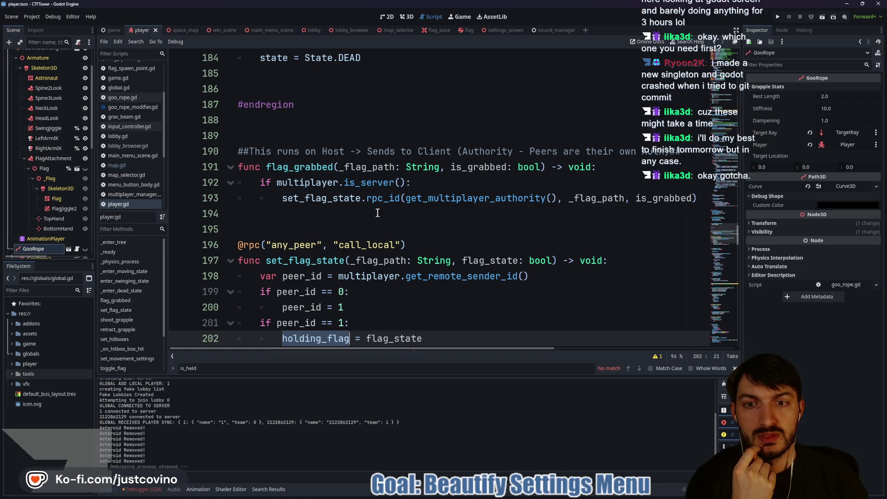
{"action": "left_click", "coordinate": [340, 198]}
{"action": "scroll", "coordinate": [333, 252], "scroll_direction": "down", "scroll_amount": 1}
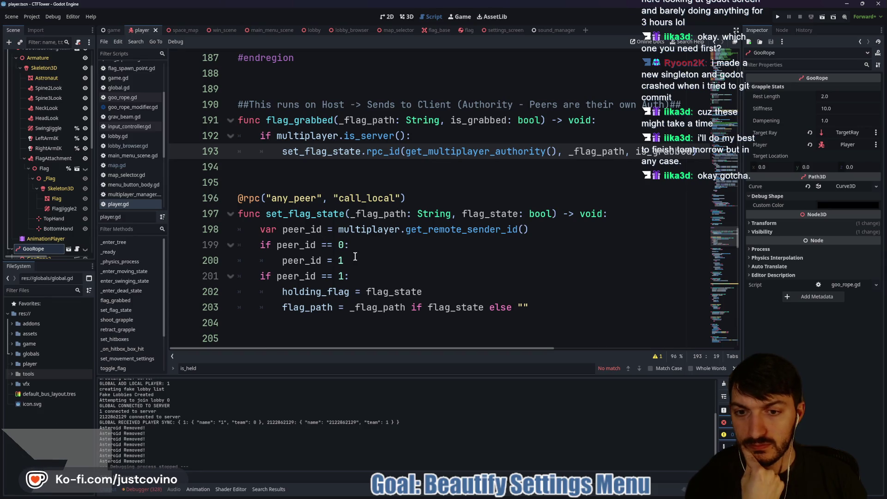
{"action": "double_click", "coordinate": [324, 292]}
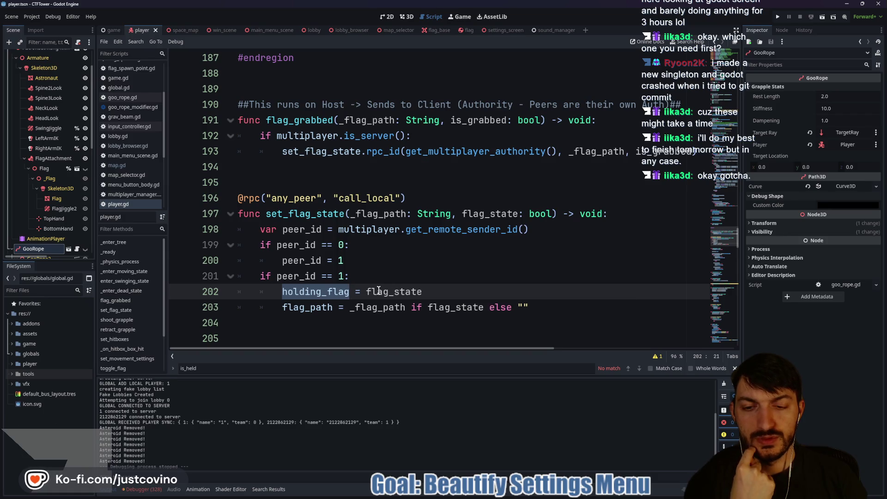
Step: Add get_node(flag_path).is_held = flag_state on line 204 and save player.gd
{"action": "left_click", "coordinate": [360, 321]}
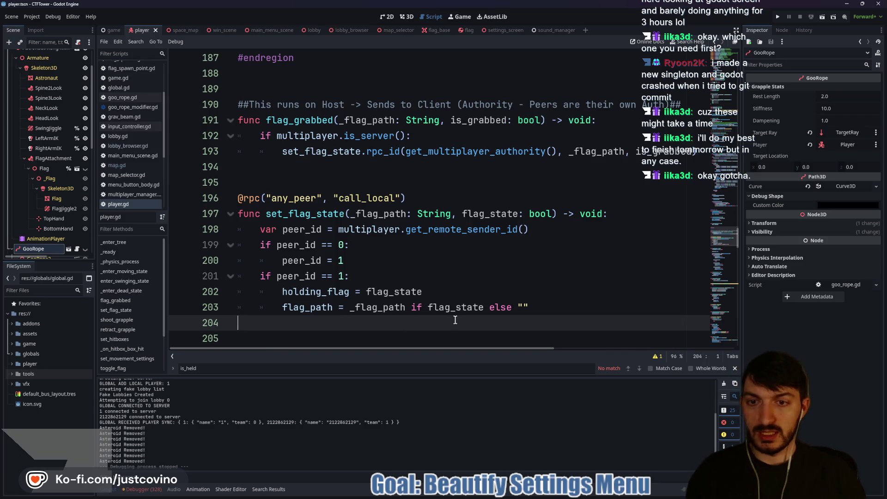
{"action": "key", "text": "Tab"}
{"action": "type", "text": "get_n"}
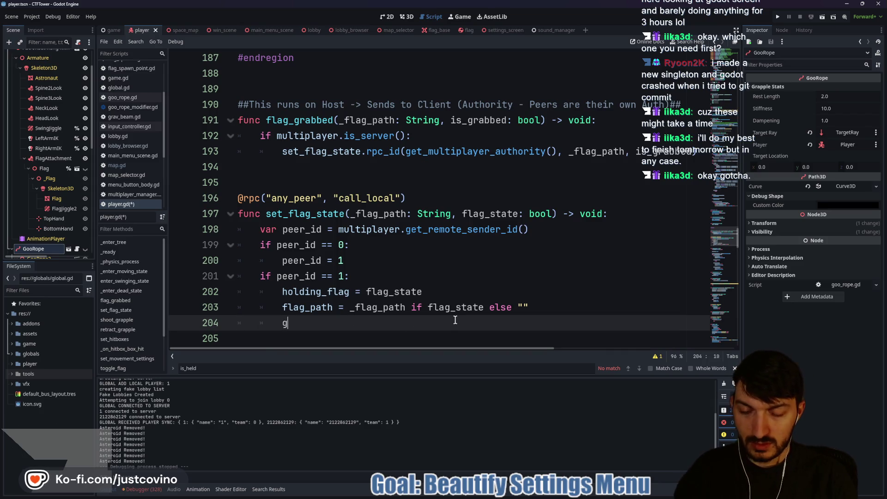
{"action": "key", "text": "Return"}
{"action": "type", "text": "flag"}
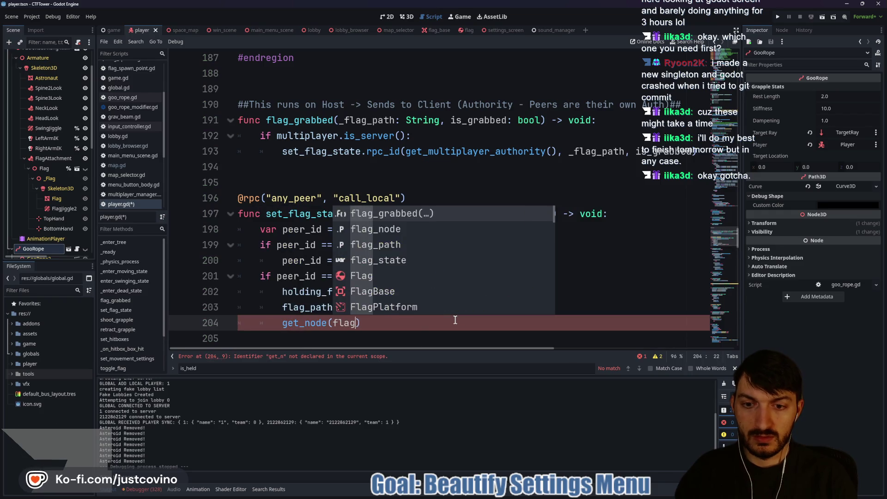
{"action": "type", "text": "_path)"}
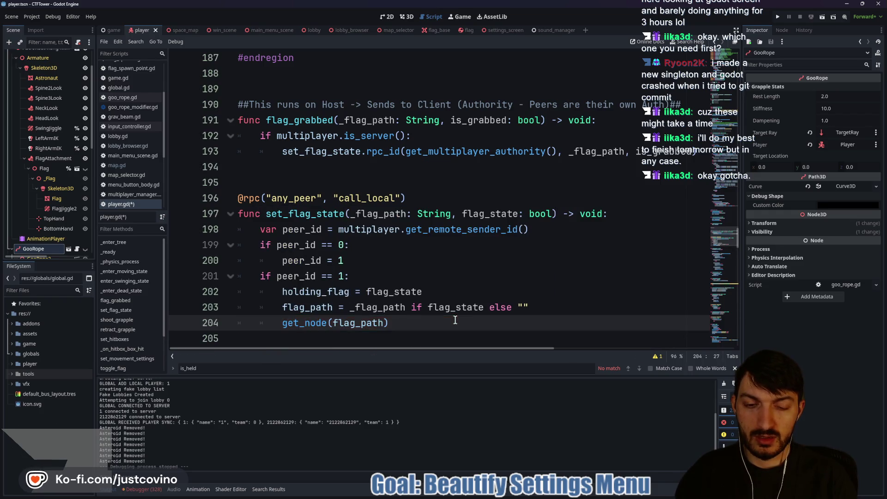
{"action": "type", "text": ".is_hel"}
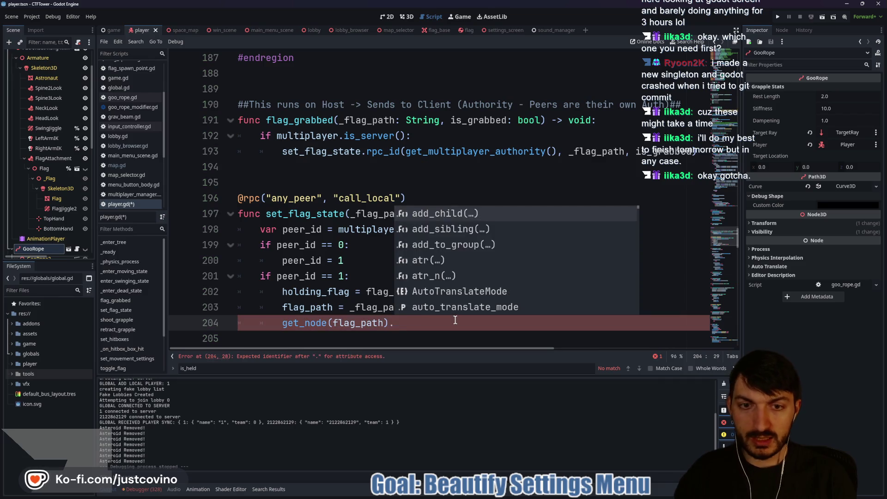
{"action": "type", "text": "d"}
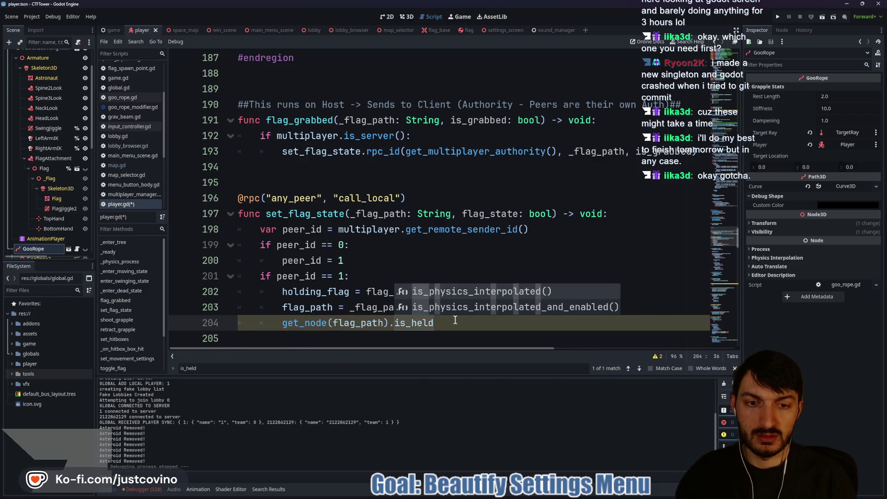
{"action": "type", "text": " = flag"}
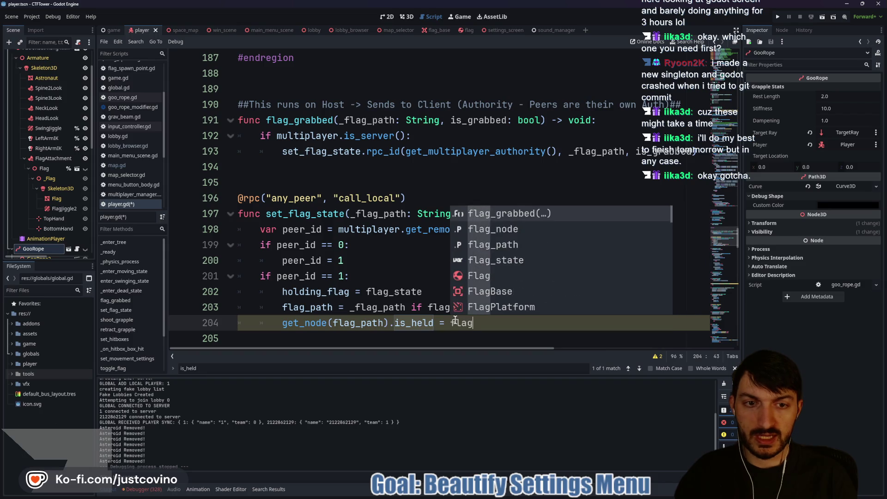
{"action": "key", "text": "Down"}
{"action": "key", "text": "Down"}
{"action": "key", "text": "Return"}
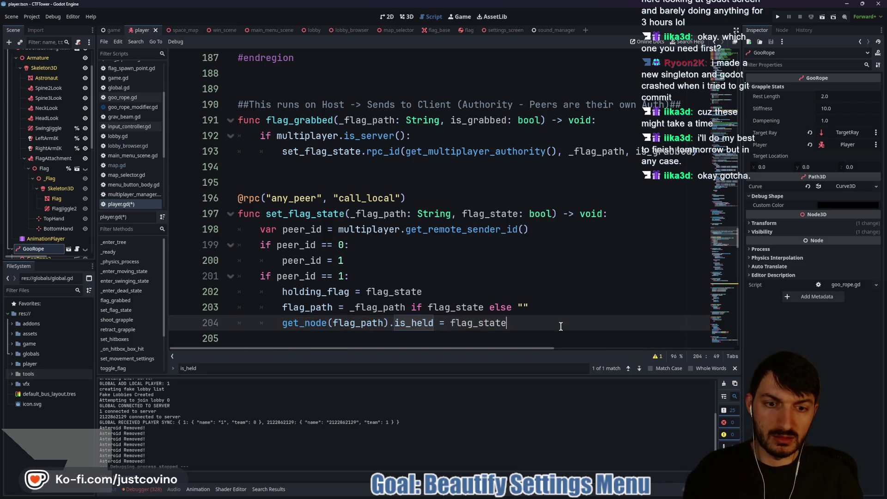
{"action": "key", "text": "ctrl+s"}
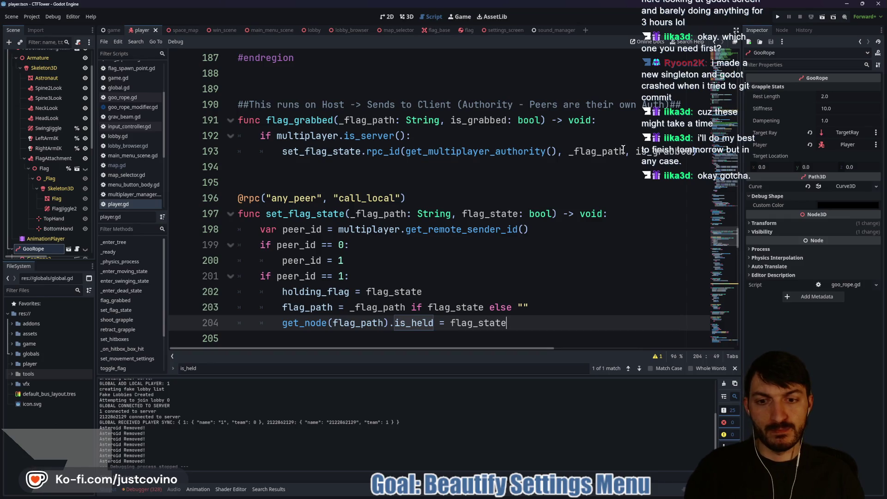
Step: Run the project, join the host's lobby, ready both players and start the match
{"action": "left_click", "coordinate": [778, 17]}
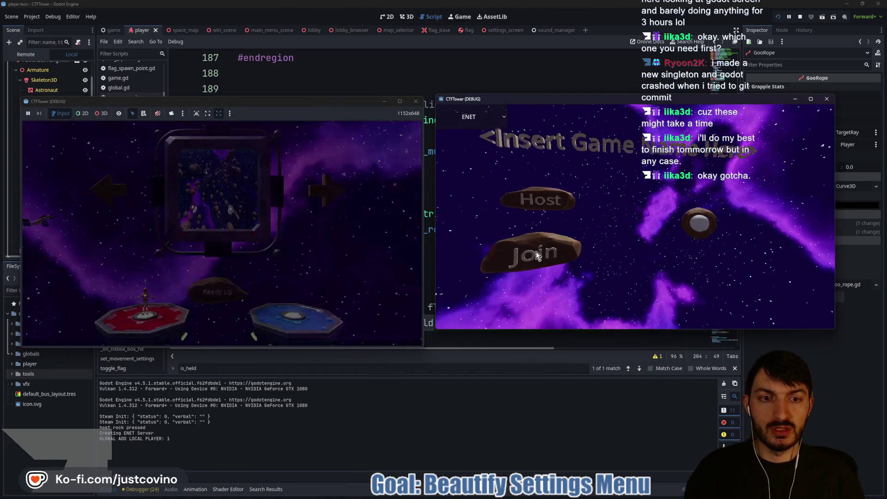
{"action": "left_click", "coordinate": [555, 153]}
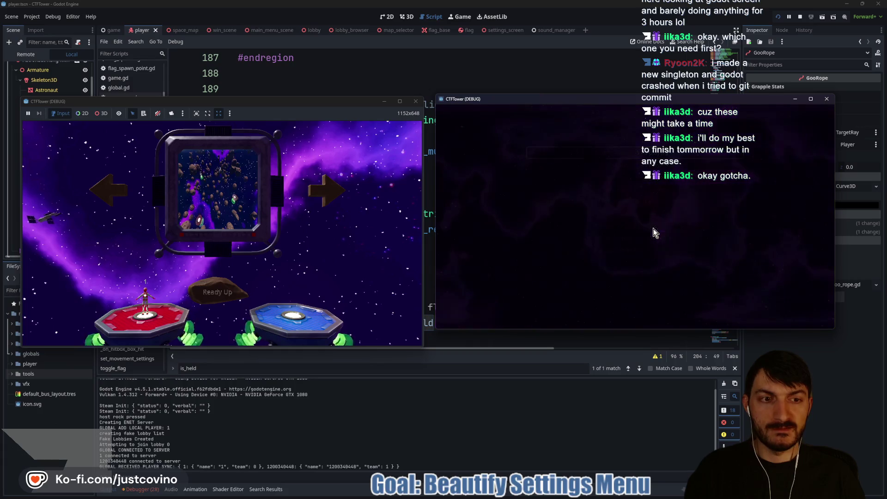
{"action": "left_click", "coordinate": [631, 275]}
{"action": "left_click", "coordinate": [217, 292]}
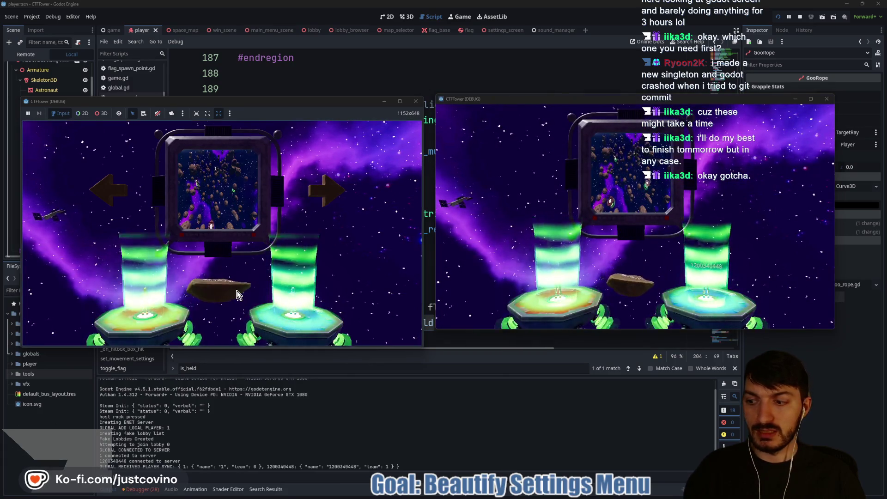
{"action": "left_click", "coordinate": [217, 292]}
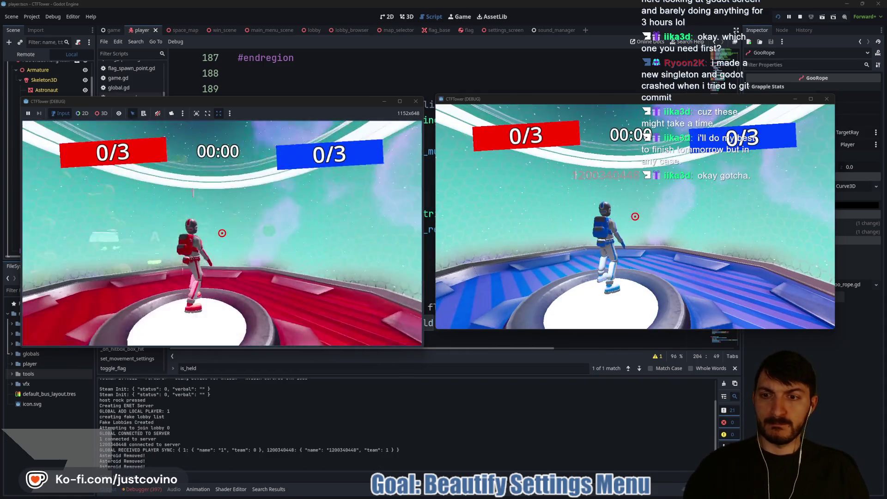
Step: Walk the red player forward and fire grapples at nearby asteroids
{"action": "key", "text": "w"}
{"action": "key", "text": "super"}
{"action": "key", "text": "super"}
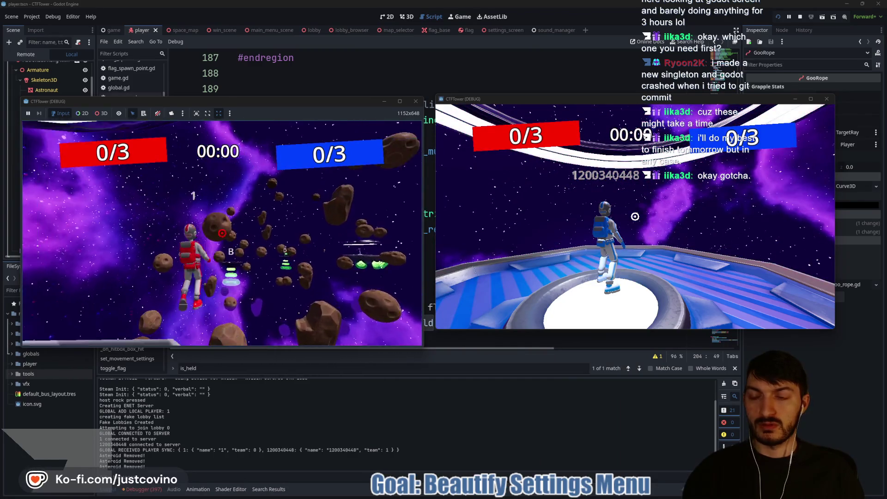
{"action": "left_click", "coordinate": [223, 232]}
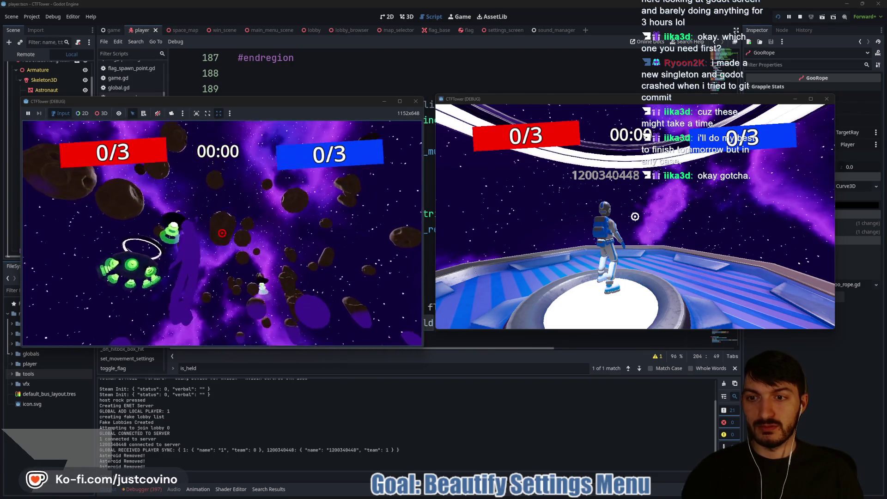
{"action": "left_click", "coordinate": [221, 233]}
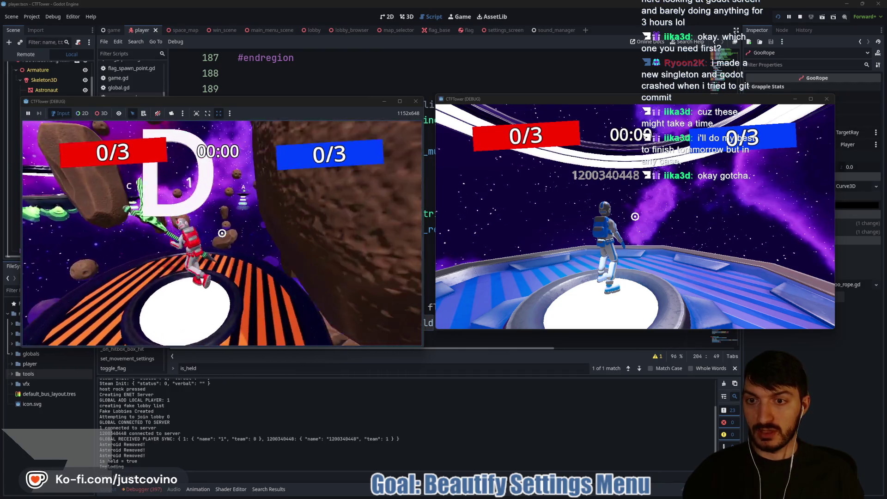
{"action": "left_click", "coordinate": [222, 233]}
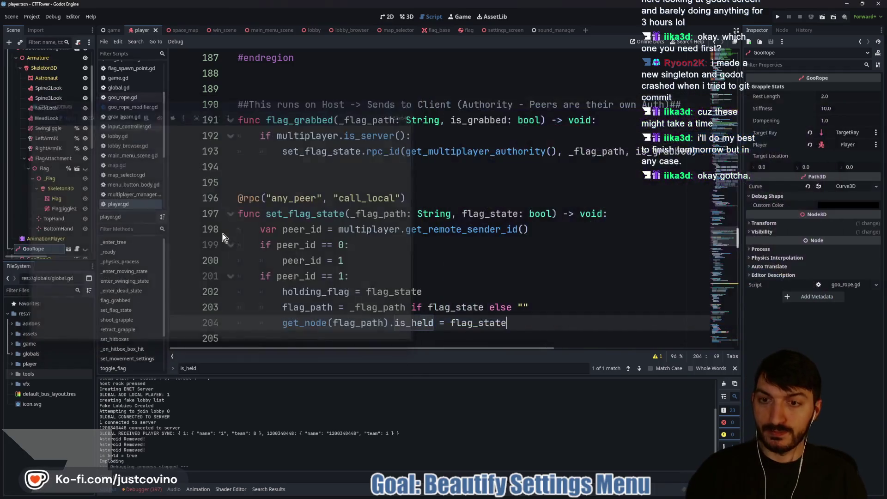
Step: Stop the test, go to the is_held line 204 in player.gd, and open the flag scene
{"action": "left_click", "coordinate": [412, 258]}
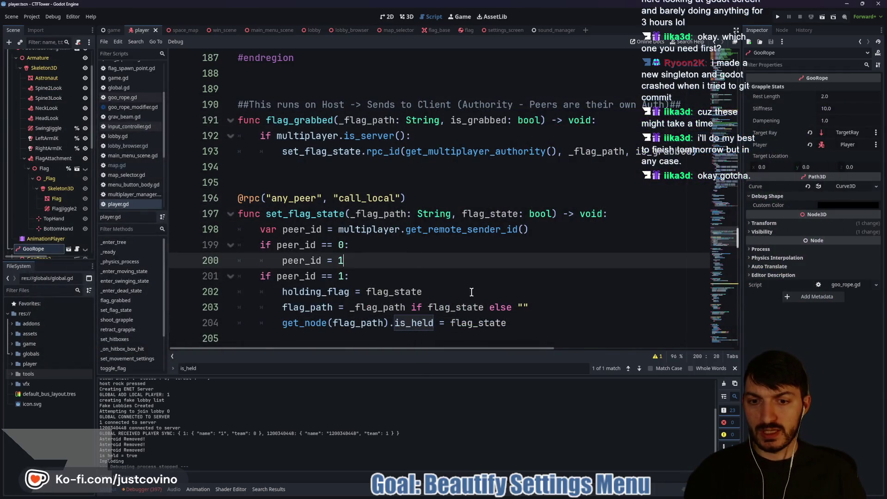
{"action": "left_click", "coordinate": [497, 323]}
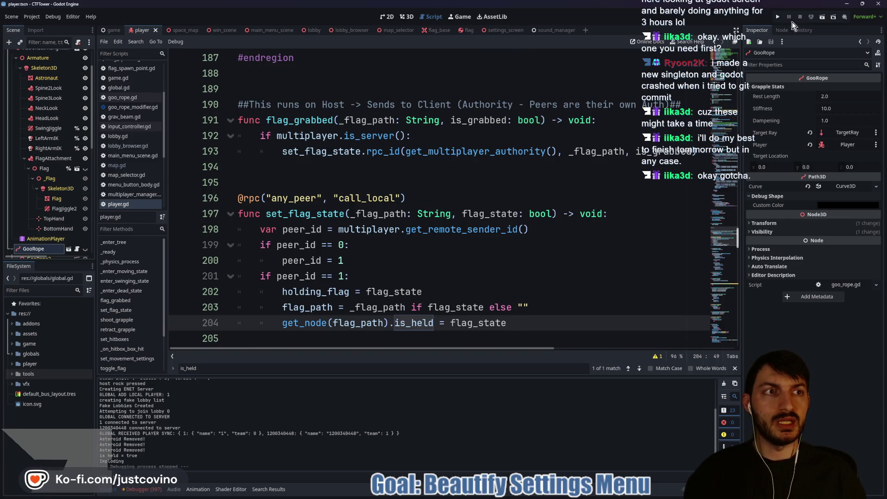
{"action": "left_click", "coordinate": [467, 33]}
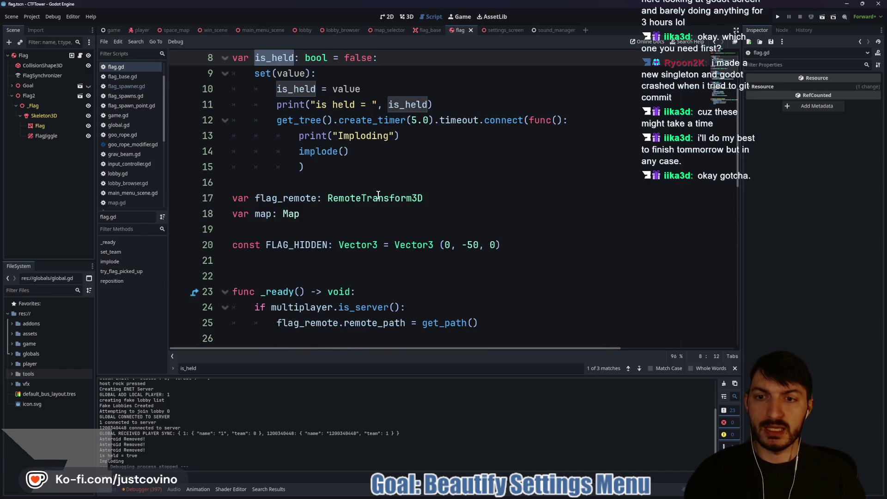
Step: Scroll through flag.gd's is_held setter, implode() and try_flag_picked_up() code
{"action": "scroll", "coordinate": [378, 194], "scroll_direction": "up", "scroll_amount": 2}
{"action": "scroll", "coordinate": [372, 193], "scroll_direction": "down", "scroll_amount": 5}
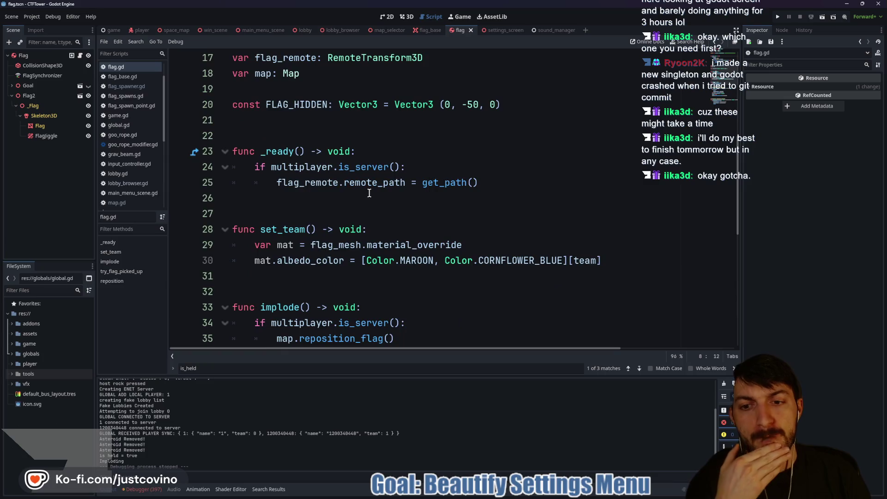
{"action": "scroll", "coordinate": [370, 193], "scroll_direction": "down", "scroll_amount": 4}
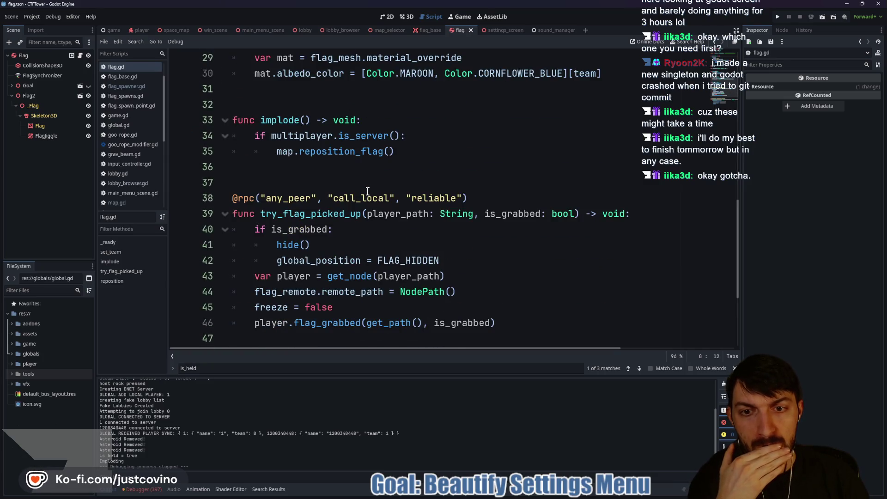
{"action": "scroll", "coordinate": [368, 191], "scroll_direction": "down", "scroll_amount": 2}
{"action": "scroll", "coordinate": [367, 191], "scroll_direction": "up", "scroll_amount": 1}
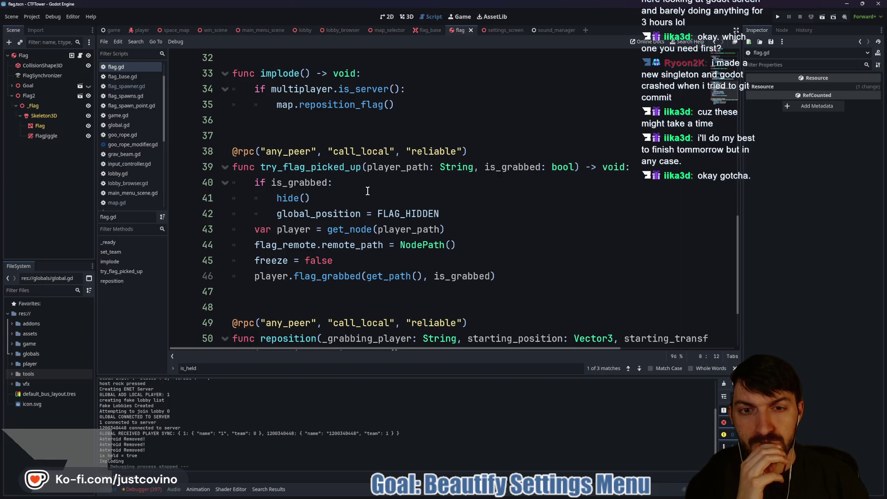
{"action": "scroll", "coordinate": [368, 190], "scroll_direction": "down", "scroll_amount": 2}
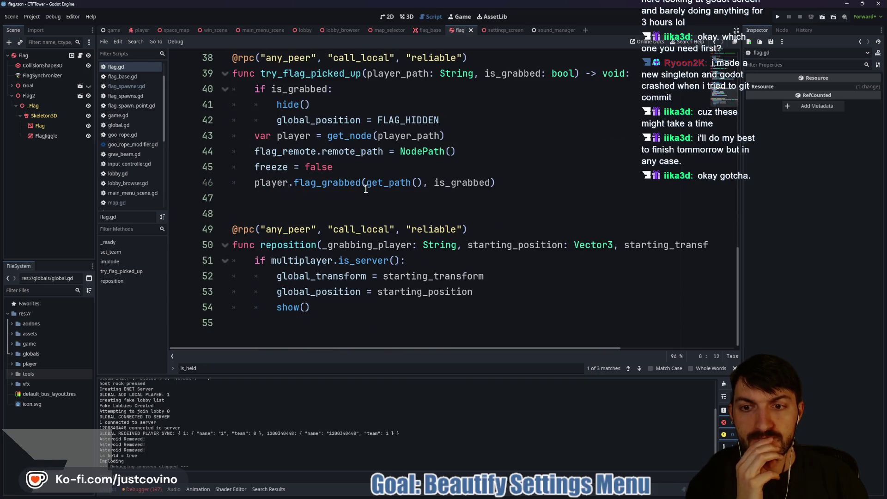
{"action": "scroll", "coordinate": [366, 189], "scroll_direction": "up", "scroll_amount": 3}
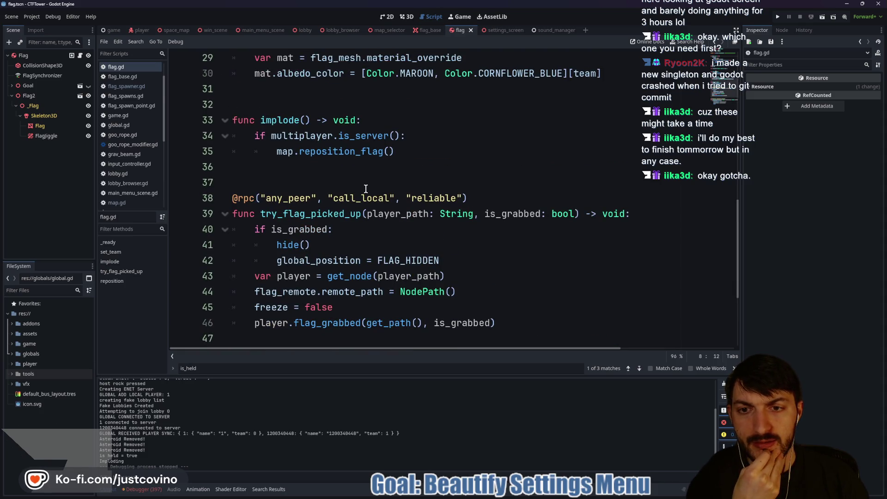
{"action": "scroll", "coordinate": [365, 188], "scroll_direction": "down", "scroll_amount": 1}
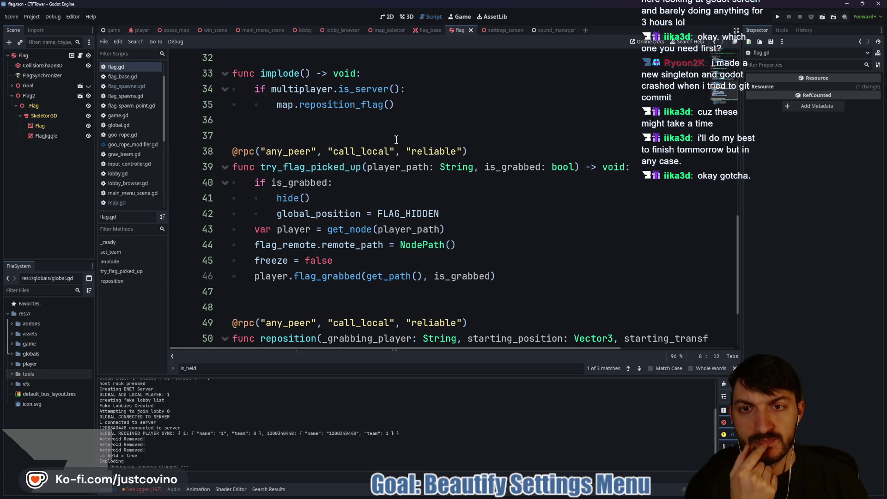
{"action": "scroll", "coordinate": [397, 139], "scroll_direction": "up", "scroll_amount": 4}
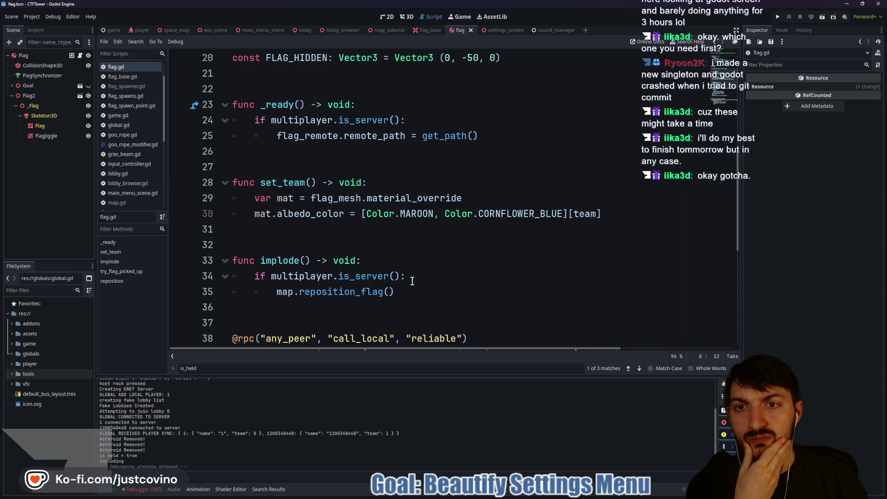
{"action": "scroll", "coordinate": [416, 289], "scroll_direction": "down", "scroll_amount": 2}
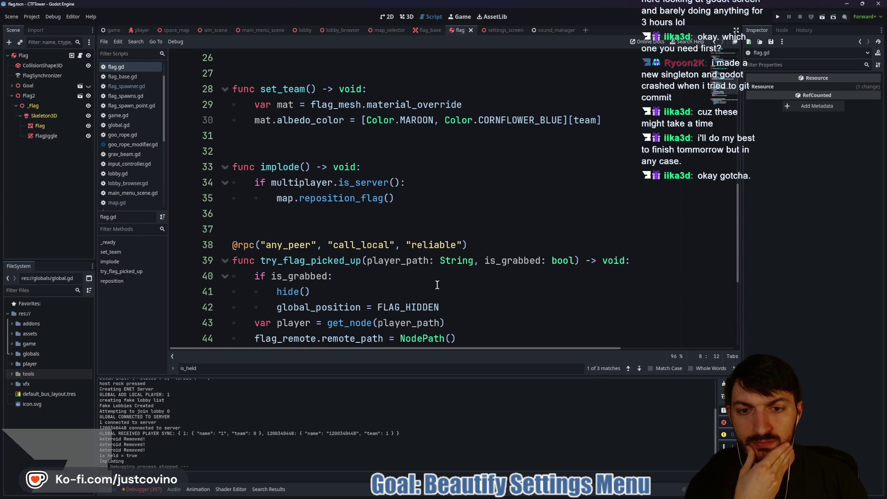
{"action": "scroll", "coordinate": [408, 268], "scroll_direction": "down", "scroll_amount": 2}
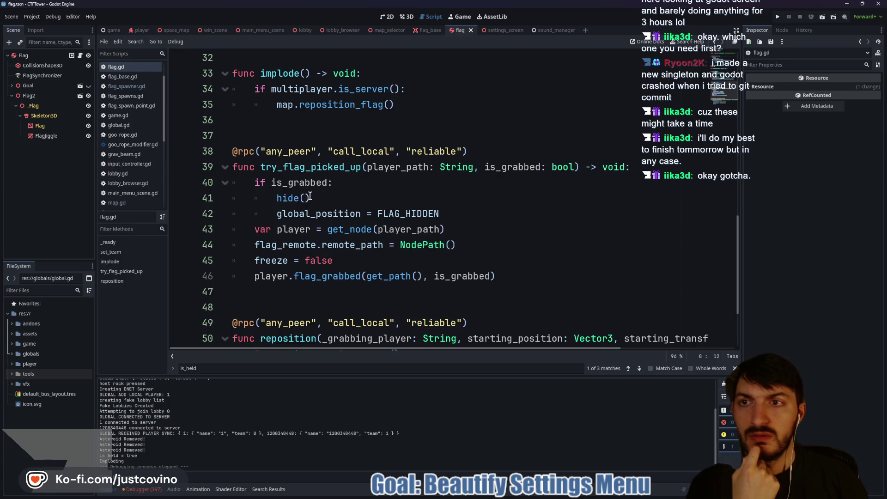
Step: Return to player.gd and look over its flag_grabbed function
{"action": "left_click", "coordinate": [142, 30]}
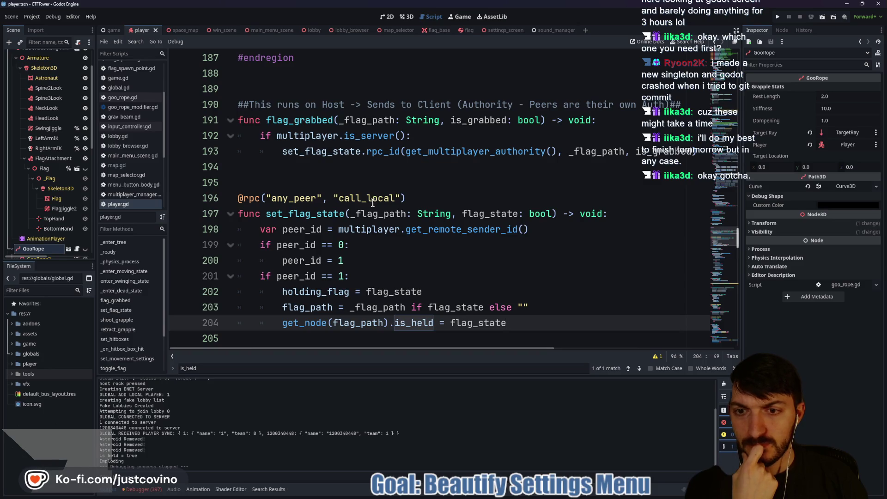
{"action": "scroll", "coordinate": [367, 208], "scroll_direction": "up", "scroll_amount": 5}
{"action": "scroll", "coordinate": [363, 218], "scroll_direction": "down", "scroll_amount": 3}
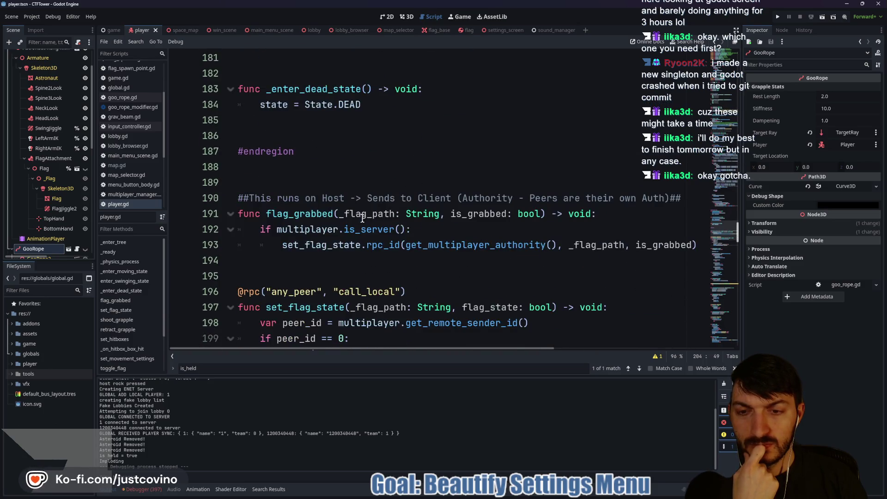
{"action": "double_click", "coordinate": [301, 217]}
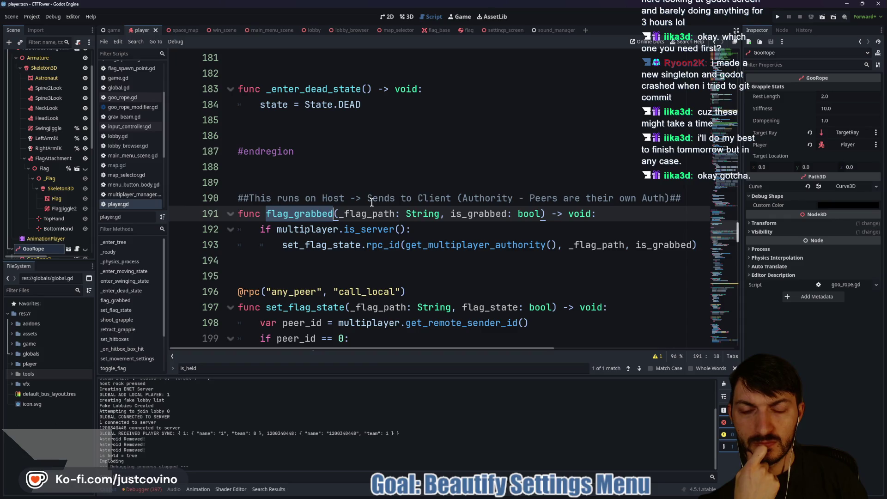
{"action": "scroll", "coordinate": [371, 202], "scroll_direction": "up", "scroll_amount": 3}
{"action": "scroll", "coordinate": [368, 208], "scroll_direction": "down", "scroll_amount": 10}
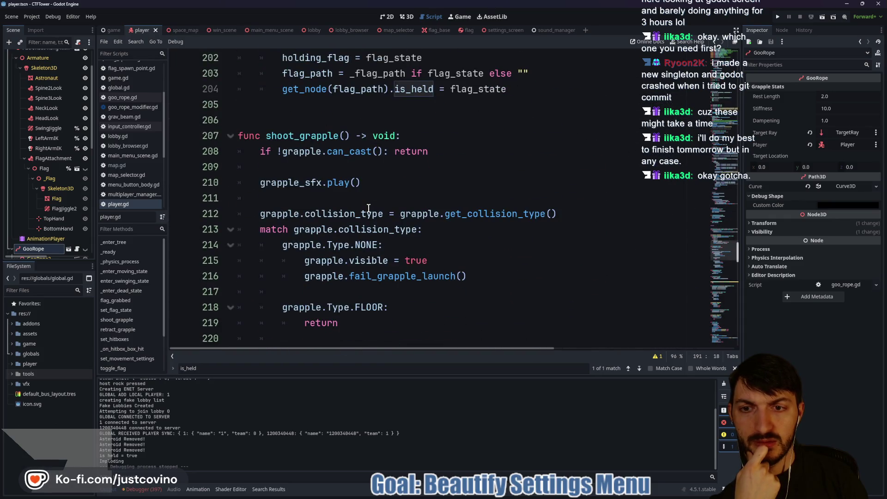
{"action": "scroll", "coordinate": [368, 208], "scroll_direction": "down", "scroll_amount": 10}
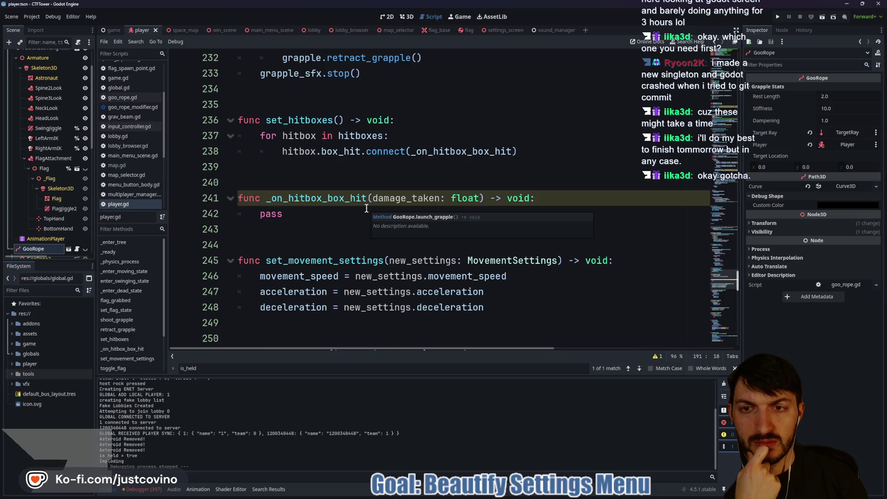
{"action": "scroll", "coordinate": [367, 208], "scroll_direction": "down", "scroll_amount": 4}
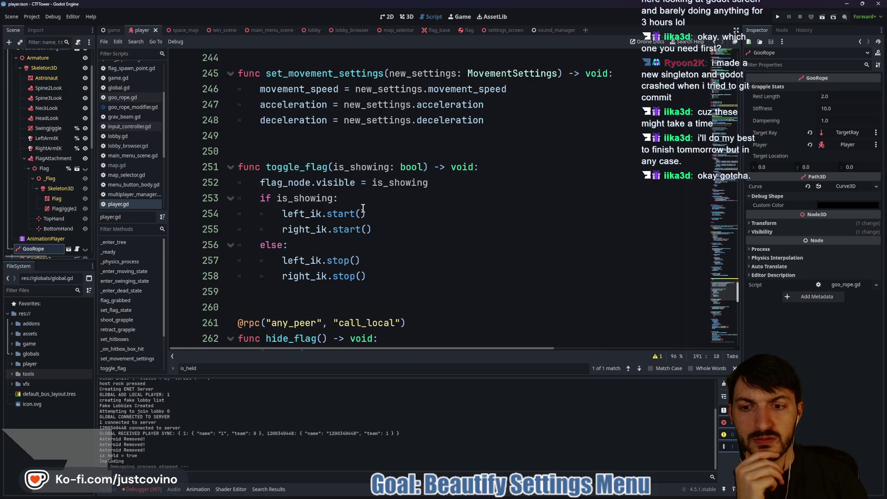
{"action": "scroll", "coordinate": [363, 208], "scroll_direction": "down", "scroll_amount": 1}
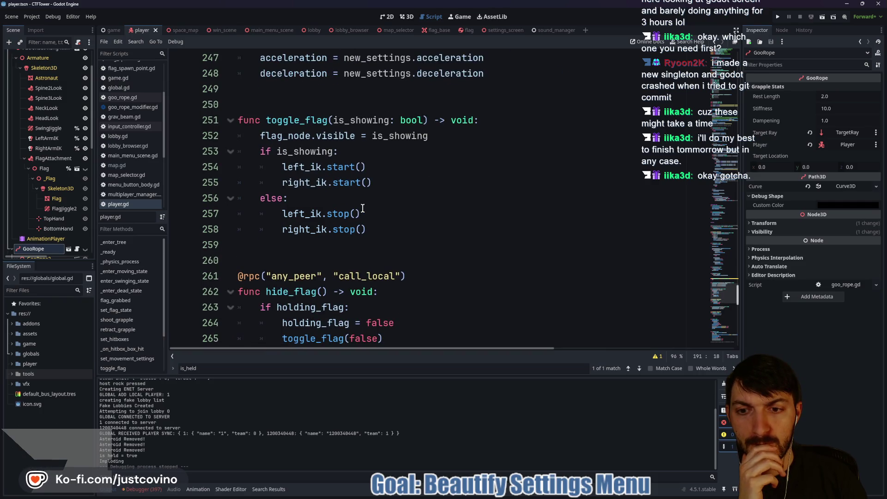
{"action": "scroll", "coordinate": [362, 208], "scroll_direction": "down", "scroll_amount": 1}
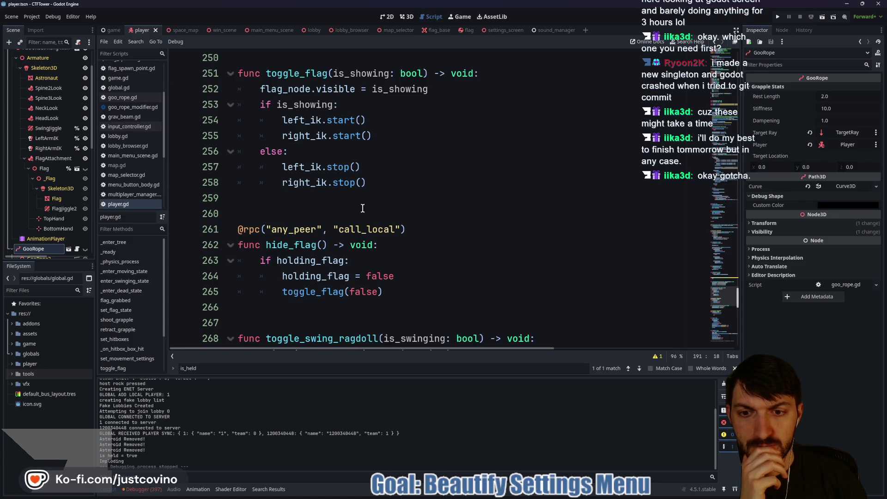
{"action": "scroll", "coordinate": [363, 208], "scroll_direction": "up", "scroll_amount": 2}
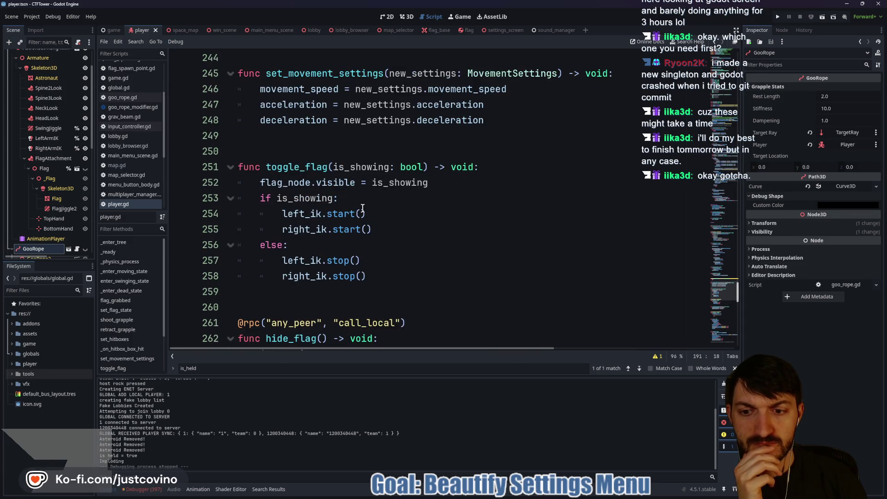
{"action": "scroll", "coordinate": [363, 208], "scroll_direction": "up", "scroll_amount": 3}
{"action": "scroll", "coordinate": [363, 208], "scroll_direction": "up", "scroll_amount": 9}
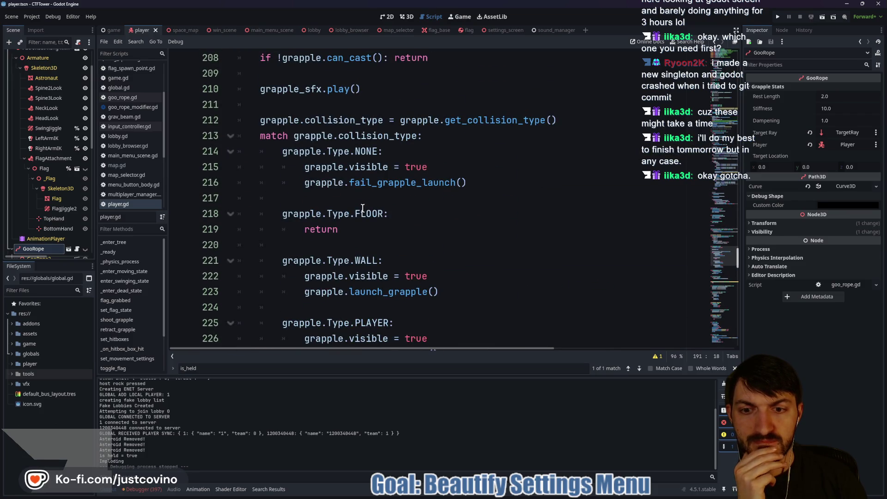
{"action": "scroll", "coordinate": [363, 208], "scroll_direction": "up", "scroll_amount": 4}
{"action": "scroll", "coordinate": [363, 208], "scroll_direction": "up", "scroll_amount": 1}
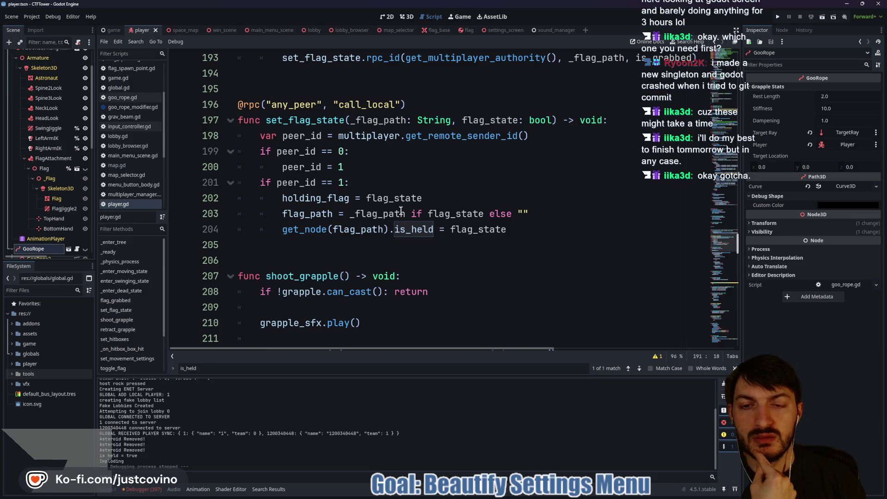
Step: Inspect the holding_flag variable and the set_flag_state function, then switch to flag.gd
{"action": "left_click", "coordinate": [313, 198]}
{"action": "double_click", "coordinate": [314, 199]}
{"action": "scroll", "coordinate": [449, 245], "scroll_direction": "up", "scroll_amount": 20}
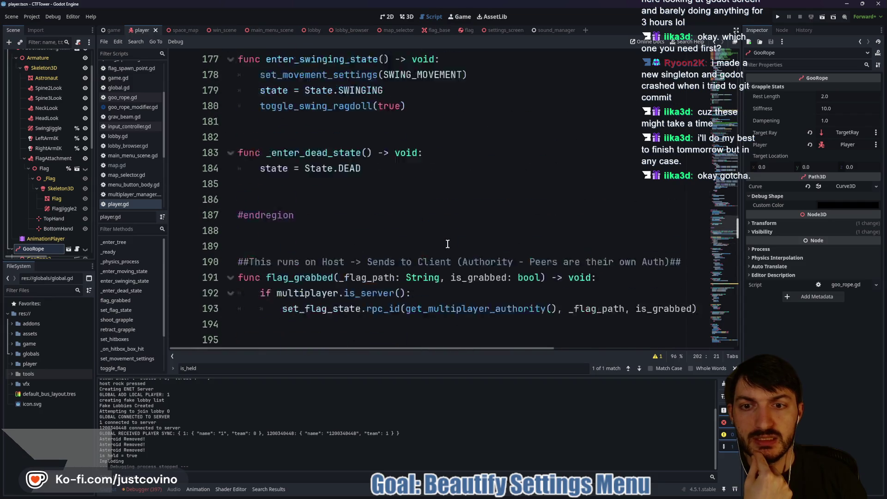
{"action": "scroll", "coordinate": [451, 245], "scroll_direction": "up", "scroll_amount": 15}
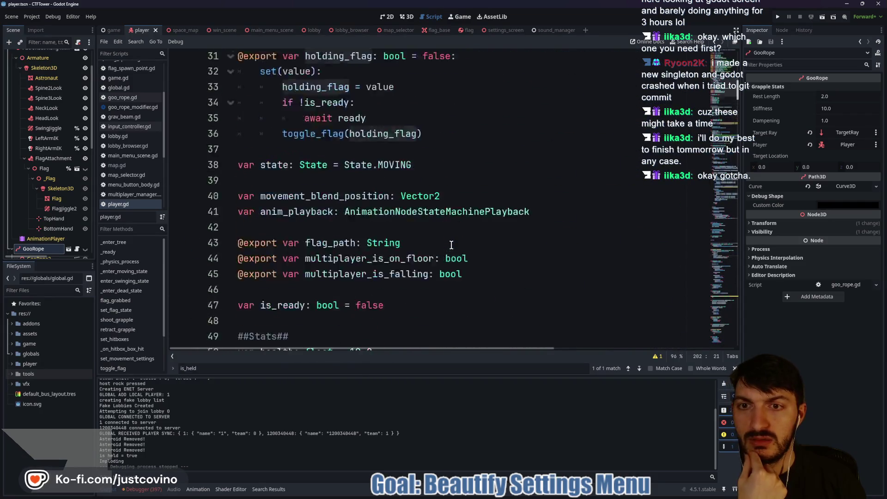
{"action": "scroll", "coordinate": [451, 245], "scroll_direction": "down", "scroll_amount": 4}
{"action": "scroll", "coordinate": [451, 245], "scroll_direction": "down", "scroll_amount": 4}
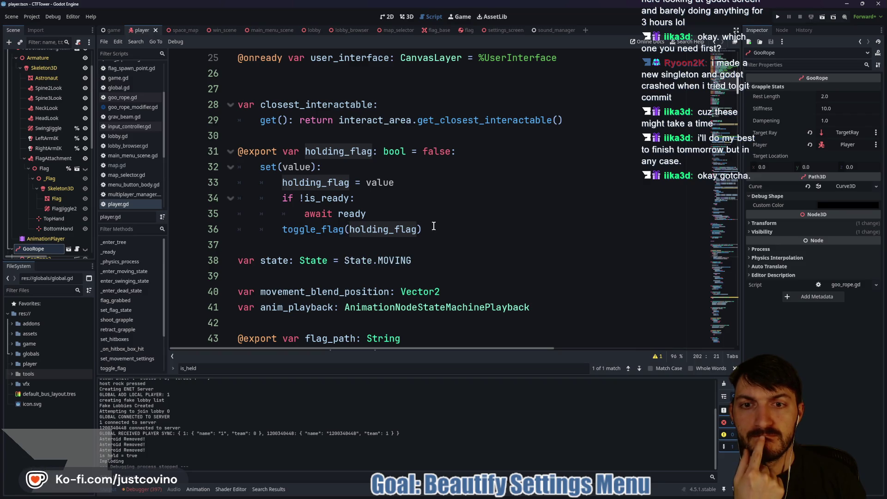
{"action": "scroll", "coordinate": [432, 225], "scroll_direction": "down", "scroll_amount": 20}
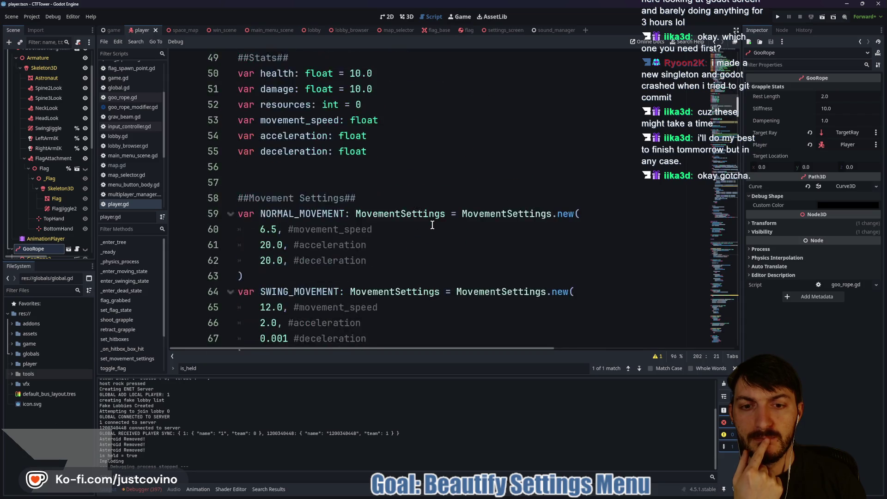
{"action": "scroll", "coordinate": [432, 225], "scroll_direction": "down", "scroll_amount": 20}
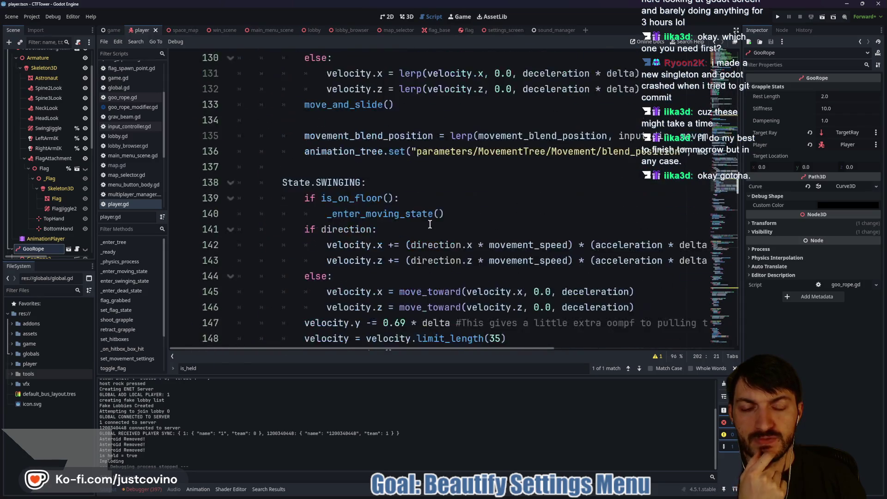
{"action": "scroll", "coordinate": [428, 224], "scroll_direction": "down", "scroll_amount": 7}
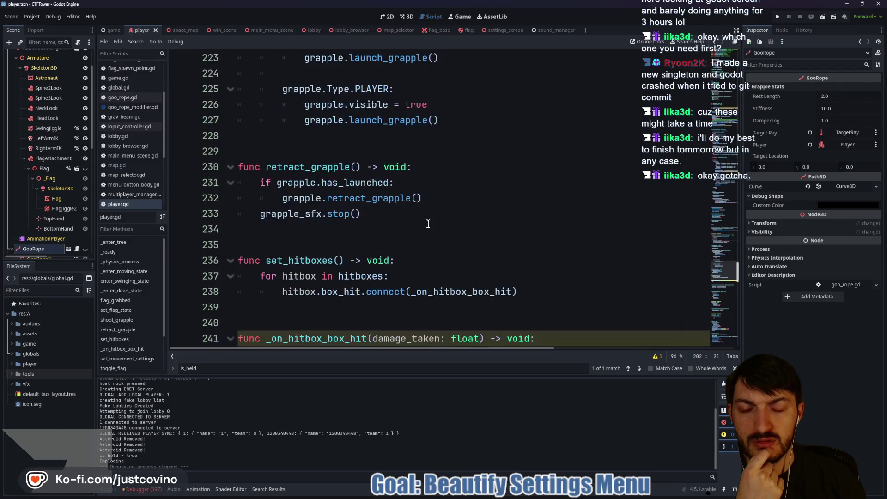
{"action": "scroll", "coordinate": [428, 223], "scroll_direction": "up", "scroll_amount": 11}
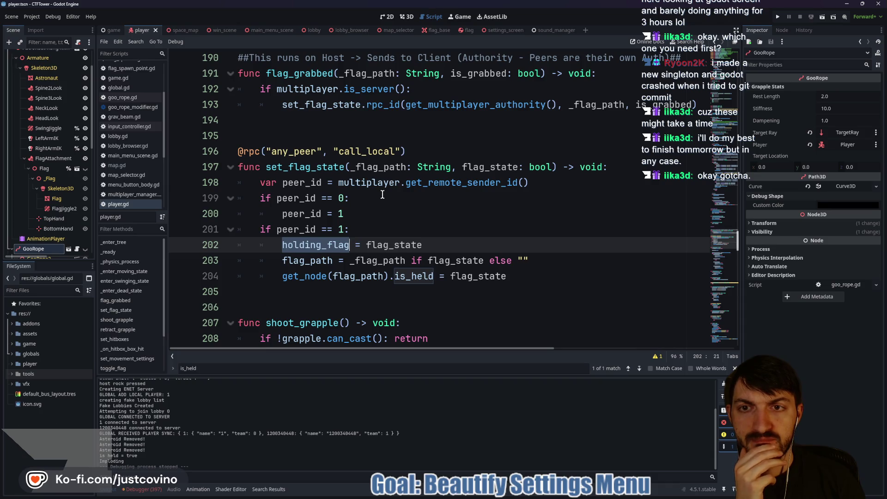
{"action": "double_click", "coordinate": [303, 166]}
{"action": "scroll", "coordinate": [305, 165], "scroll_direction": "up", "scroll_amount": 2}
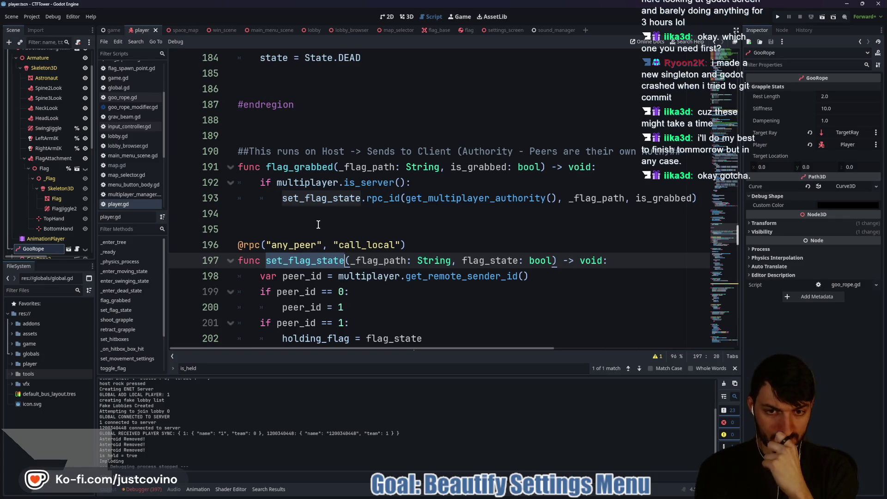
{"action": "left_click", "coordinate": [460, 30]}
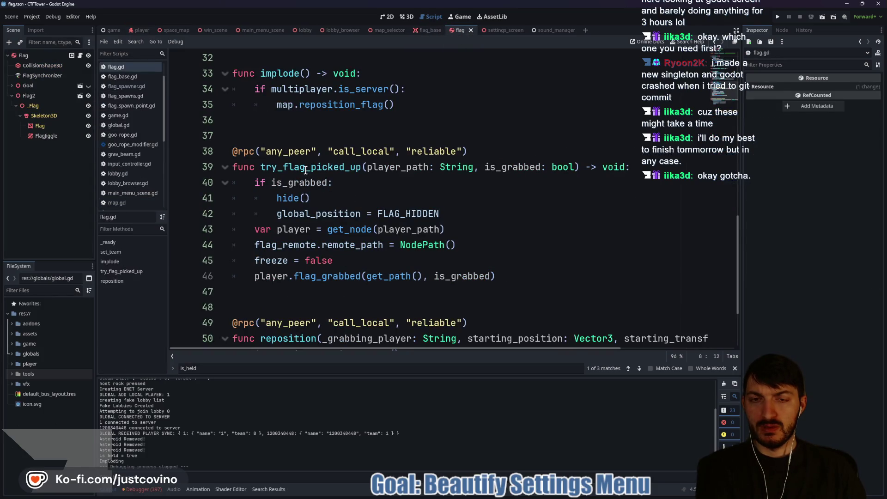
Step: Review flag.gd's player_path parameter, reposition function and try_flag_picked_up function
{"action": "scroll", "coordinate": [306, 172], "scroll_direction": "up", "scroll_amount": 1}
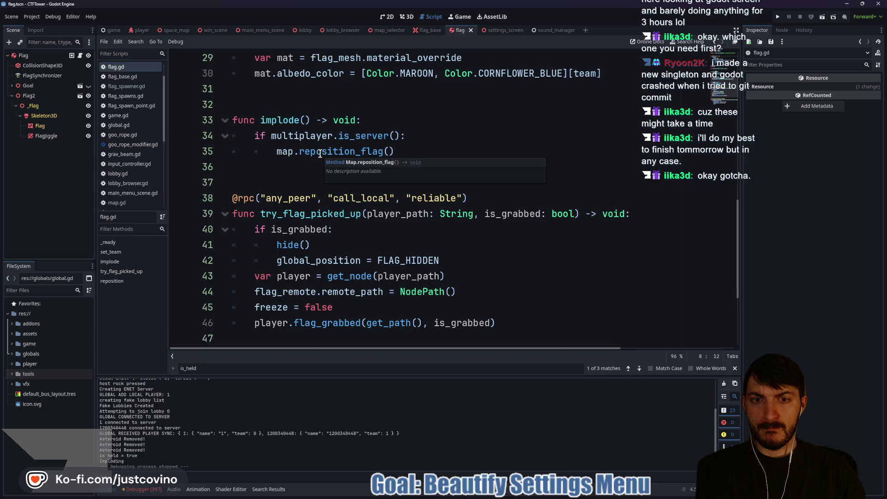
{"action": "double_click", "coordinate": [396, 214]}
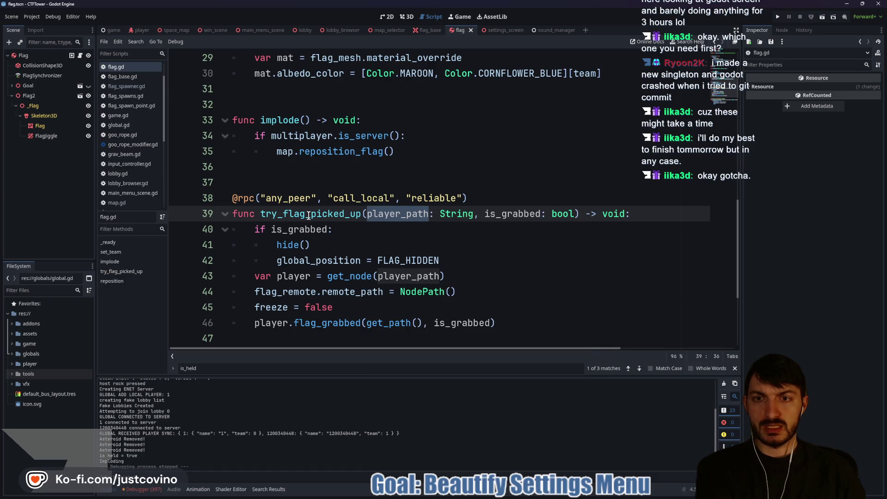
{"action": "scroll", "coordinate": [308, 216], "scroll_direction": "up", "scroll_amount": 3}
{"action": "scroll", "coordinate": [309, 216], "scroll_direction": "down", "scroll_amount": 3}
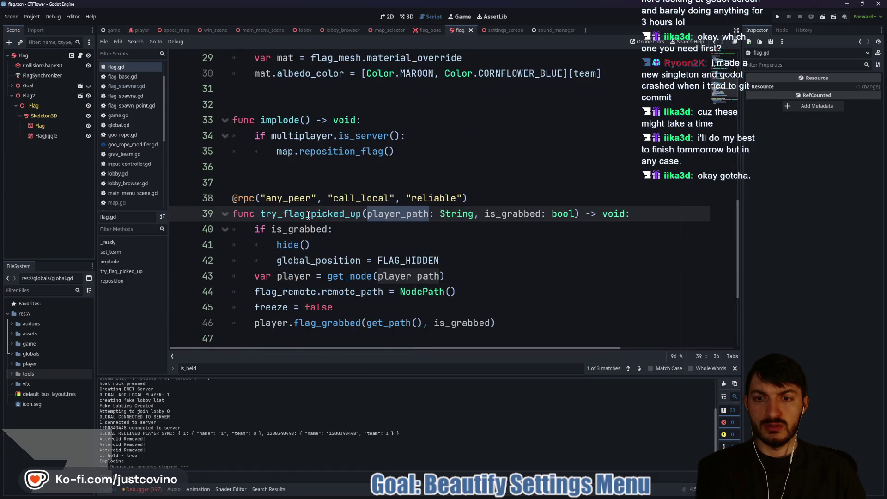
{"action": "scroll", "coordinate": [309, 216], "scroll_direction": "down", "scroll_amount": 3}
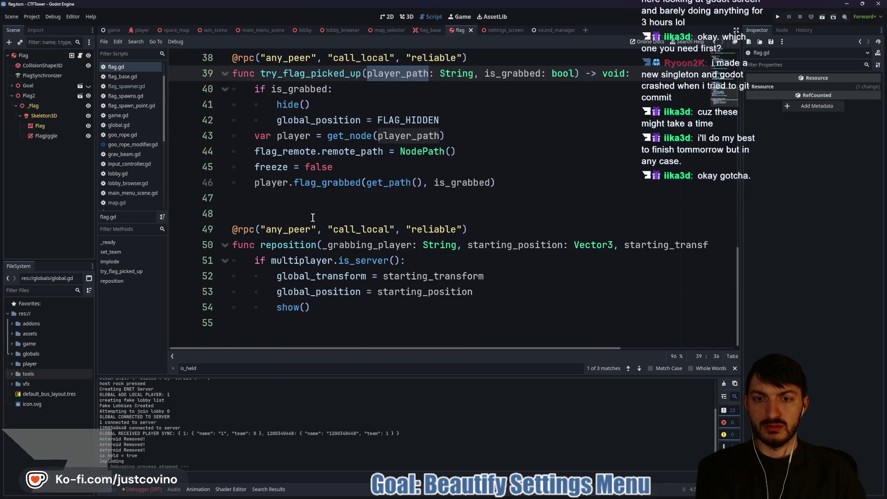
{"action": "double_click", "coordinate": [301, 244]}
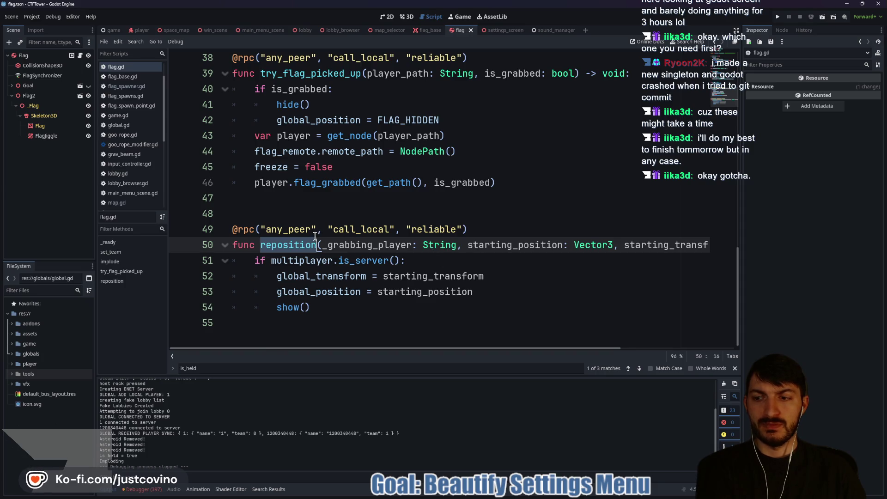
{"action": "scroll", "coordinate": [314, 216], "scroll_direction": "up", "scroll_amount": 2}
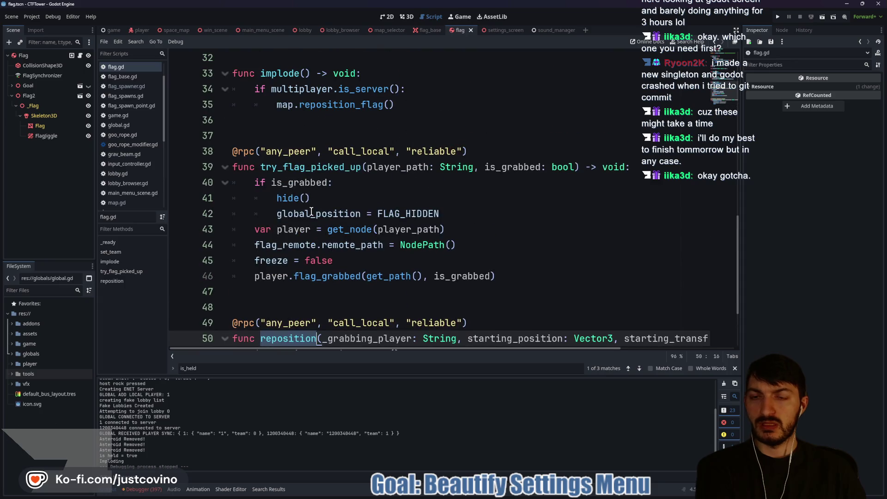
{"action": "double_click", "coordinate": [295, 169]}
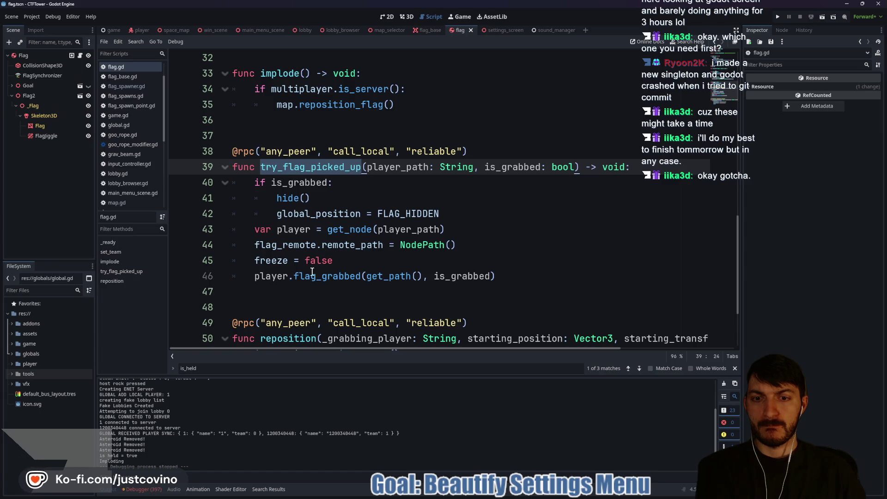
Step: Search the whole project for calls to try_flag_picked_up
{"action": "key", "text": "ctrl+shift+f"}
{"action": "key", "text": "Return"}
{"action": "scroll", "coordinate": [297, 231], "scroll_direction": "up", "scroll_amount": 1}
Step: Declare func begin_implosion_countdown(player_path) -> void: on empty line 32
{"action": "left_click", "coordinate": [287, 105]}
{"action": "type", "text": "func be"}
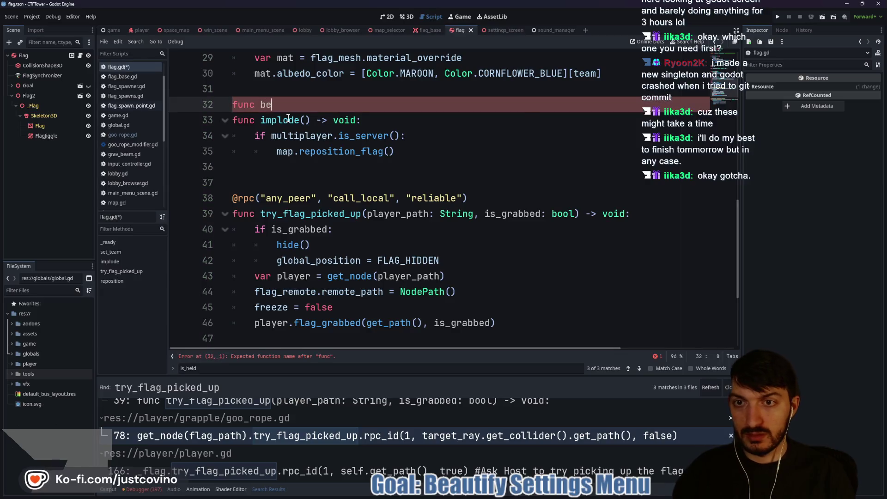
{"action": "type", "text": "gin_implosion"}
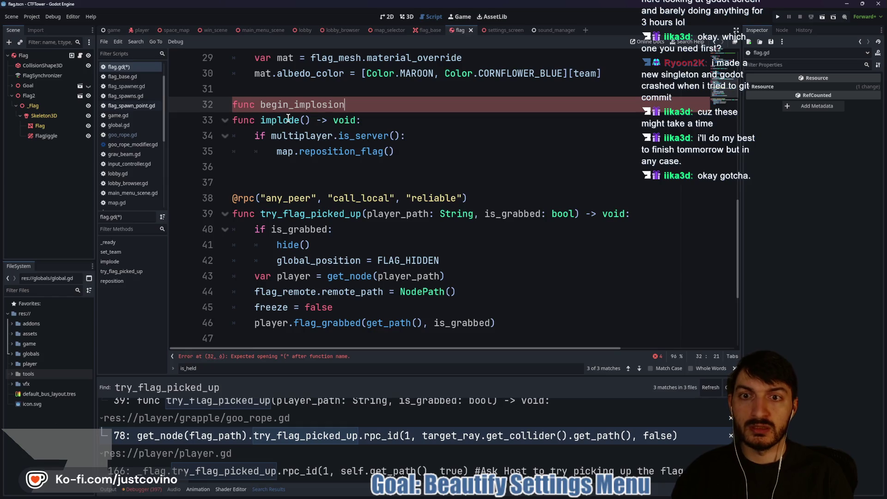
{"action": "type", "text": "tdown("}
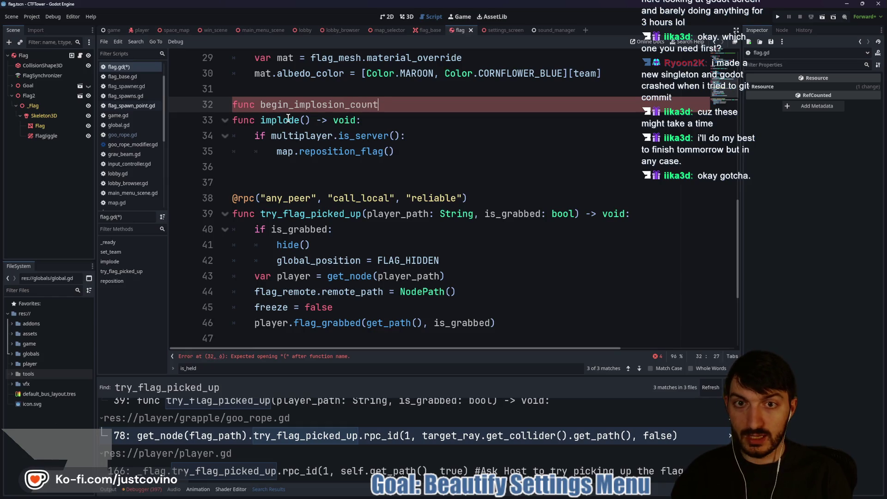
{"action": "type", "text": "player_path: S"}
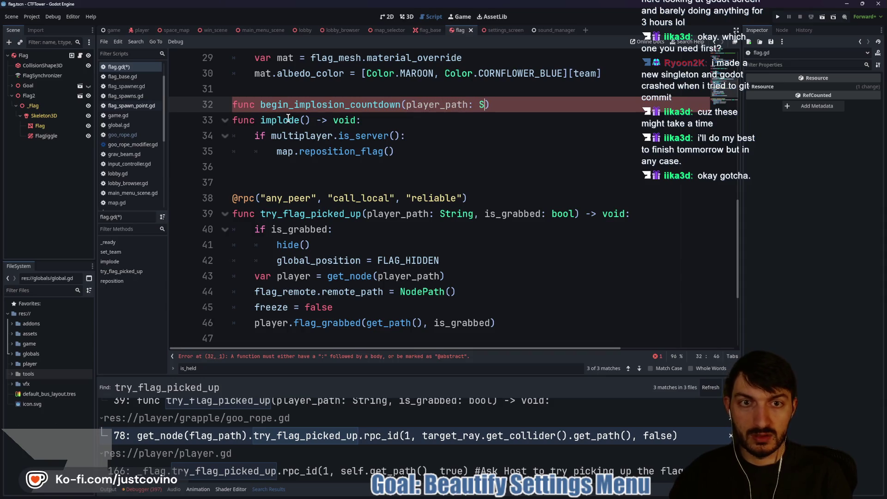
{"action": "type", "text": "tring"}
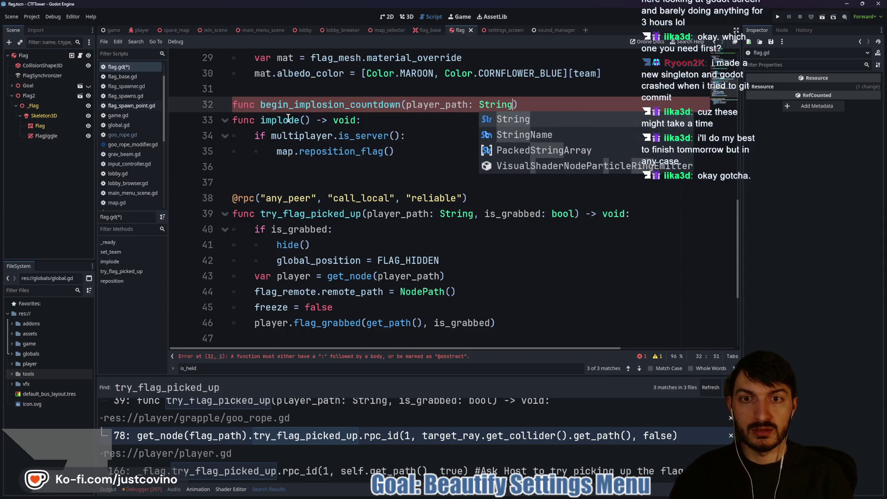
{"action": "left_click", "coordinate": [559, 101]}
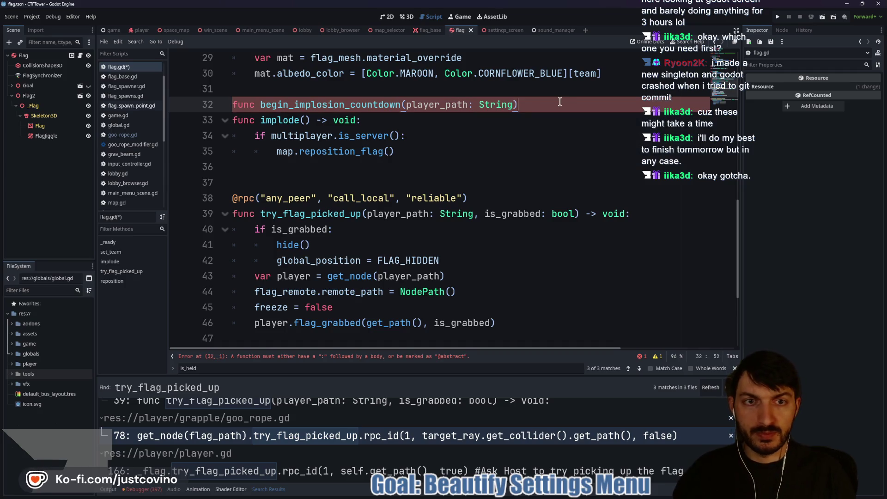
{"action": "type", "text": "void:"}
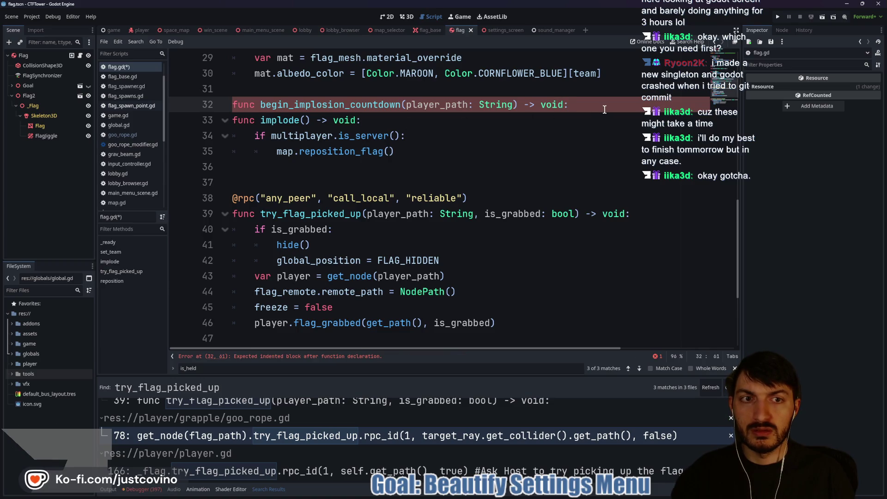
{"action": "key", "text": "Return"}
{"action": "key", "text": "Return"}
{"action": "key", "text": "Up"}
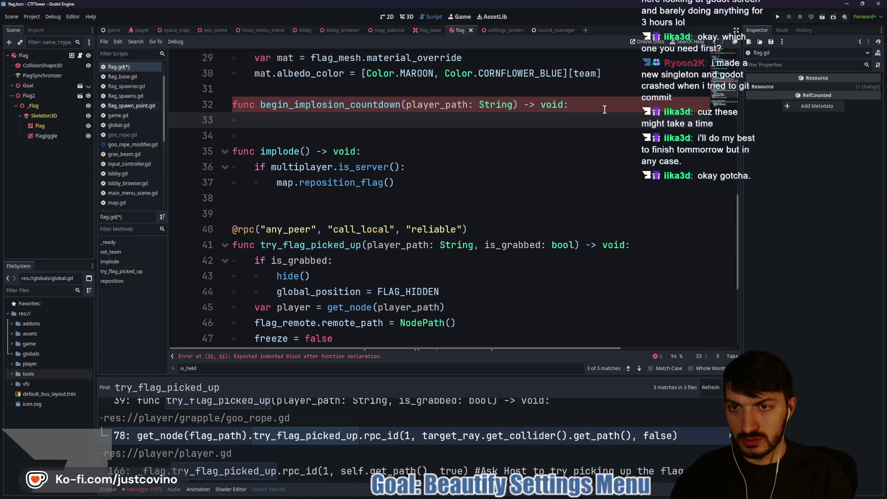
Step: Add a multiplayer.is_server() check containing a get_tree().create_timer(5.0).timeout call
{"action": "type", "text": "get_tree().c"}
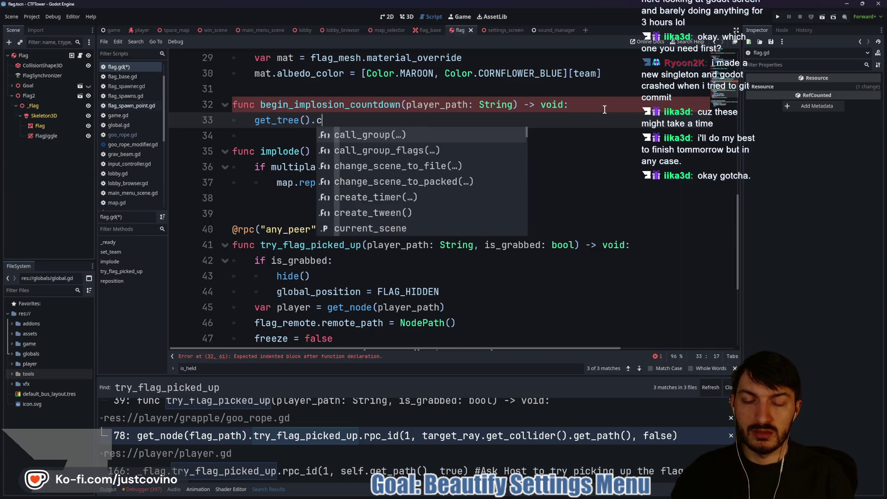
{"action": "key", "text": "BackSpace"}
{"action": "key", "text": "BackSpace"}
{"action": "key", "text": "BackSpace"}
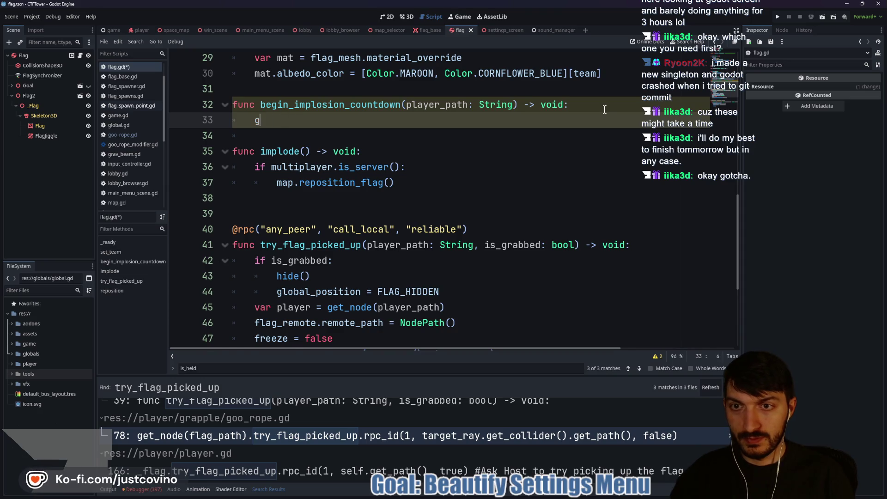
{"action": "key", "text": "BackSpace"}
{"action": "type", "text": "if multiplayer.i"}
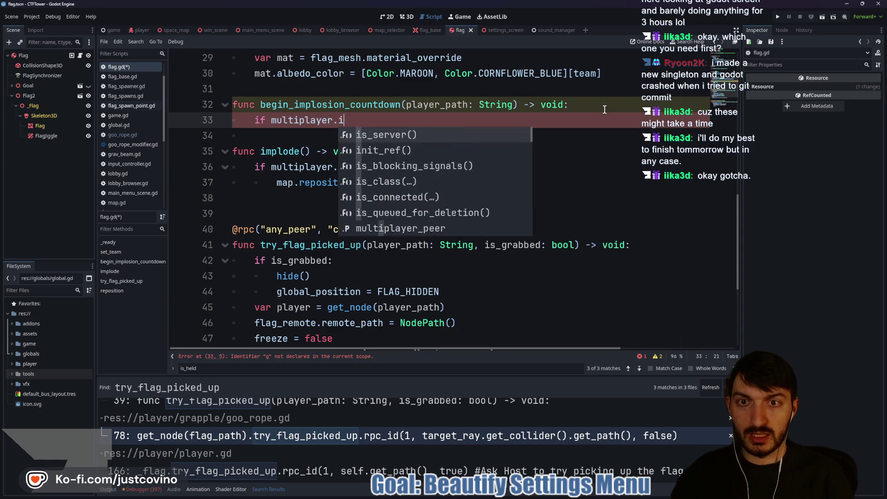
{"action": "type", "text": "s_"}
{"action": "key", "text": "Return"}
{"action": "type", "text": ":"}
{"action": "key", "text": "Return"}
{"action": "type", "text": "get"}
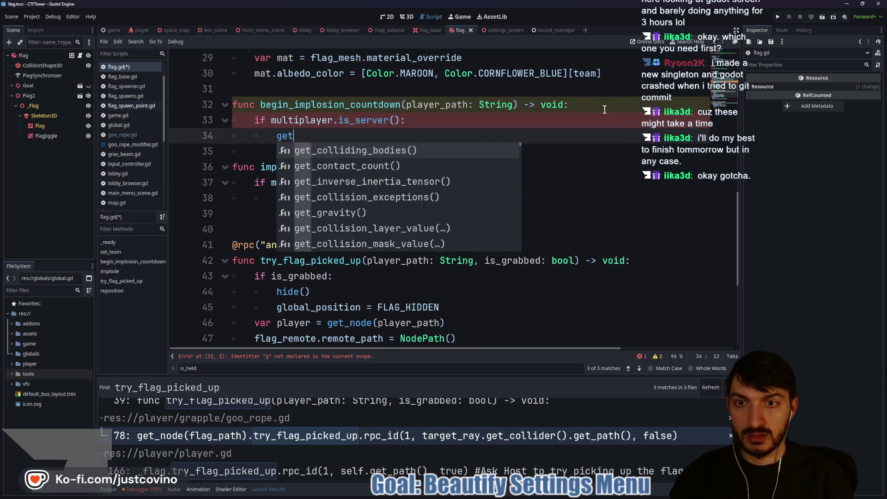
{"action": "type", "text": "_tr"}
{"action": "key", "text": "Return"}
{"action": "type", "text": ".cre"}
{"action": "key", "text": "Return"}
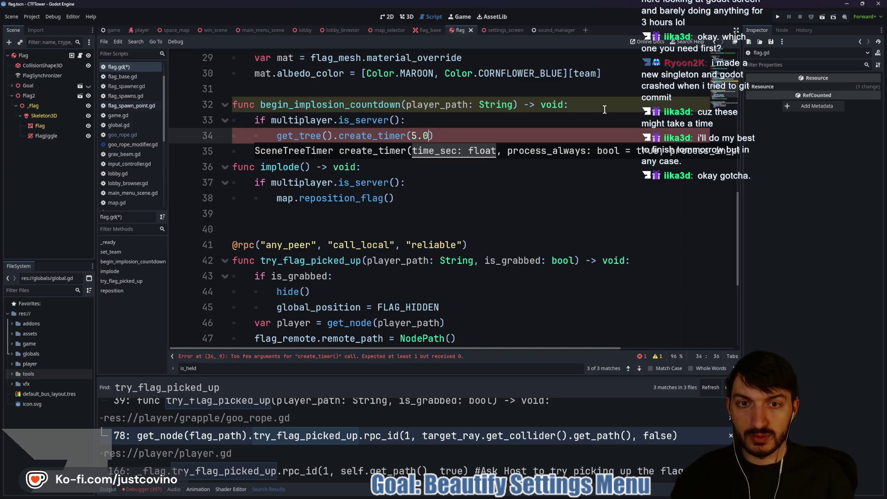
{"action": "type", "text": ".tim"}
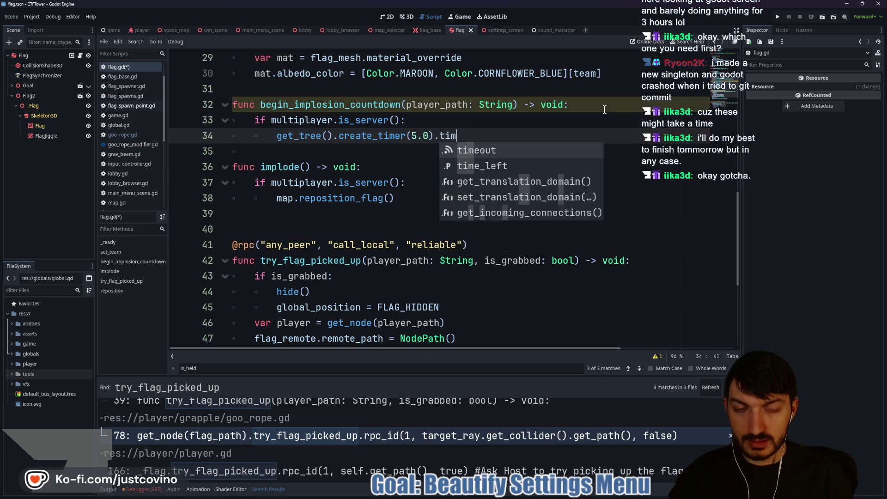
{"action": "key", "text": "Return"}
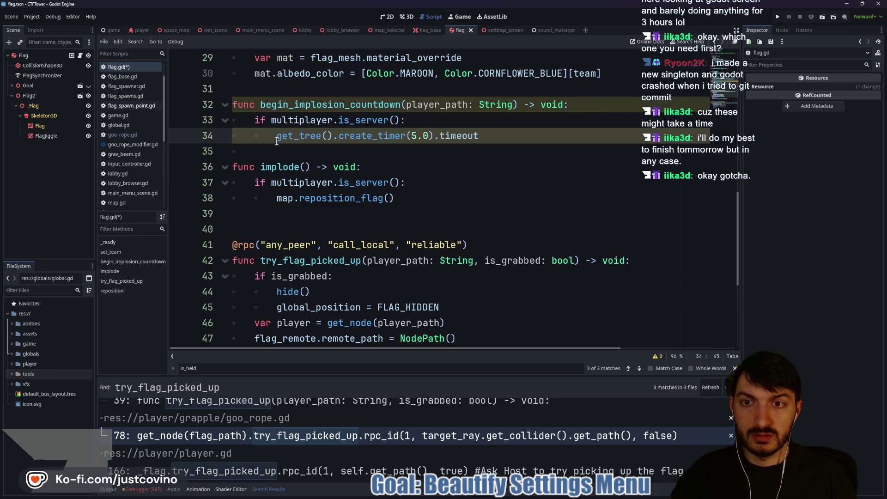
Step: Await the timer's timeout, then call get_node(player_path) on the next line
{"action": "type", "text": "await"}
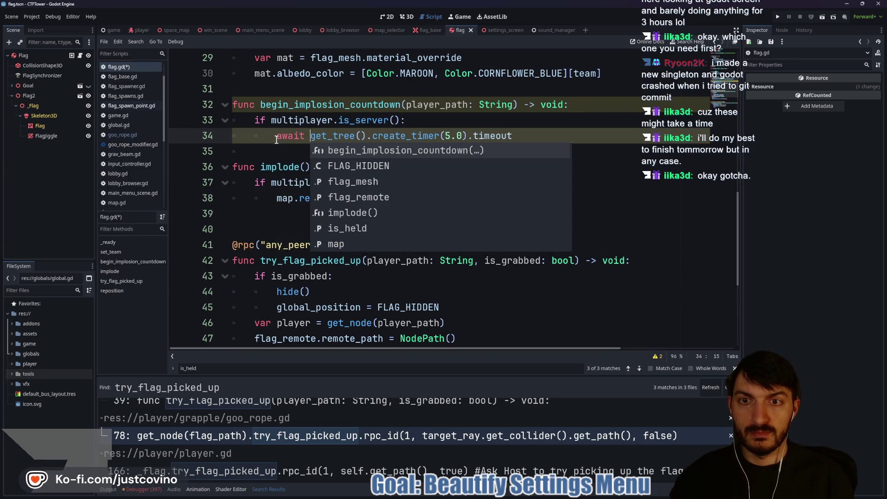
{"action": "left_click", "coordinate": [568, 136]}
{"action": "key", "text": "Return"}
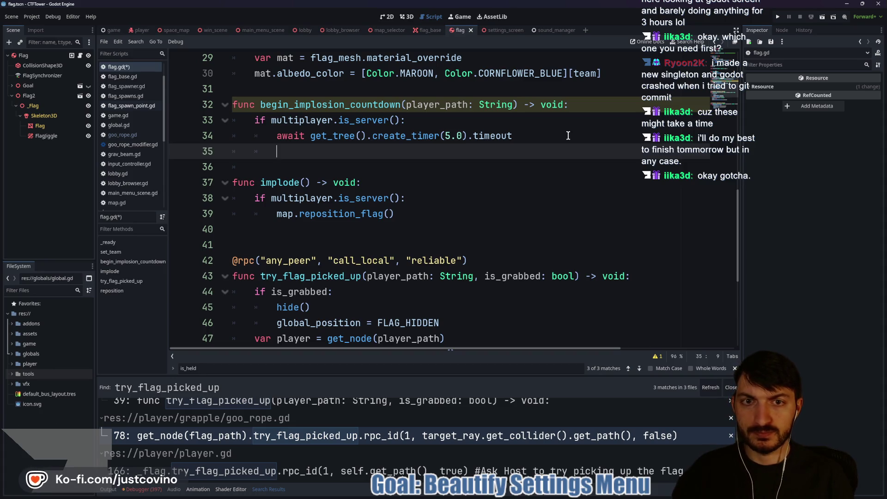
{"action": "type", "text": "get_node"}
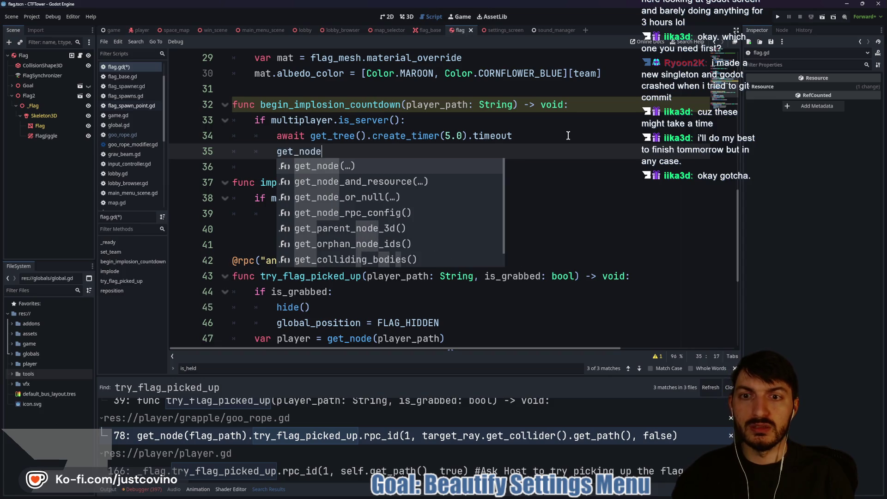
{"action": "type", "text": "(player"}
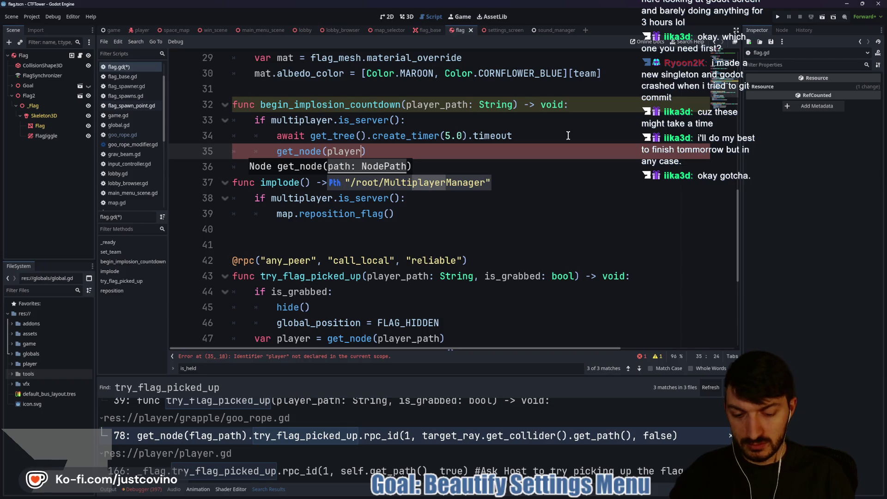
{"action": "type", "text": "_path"}
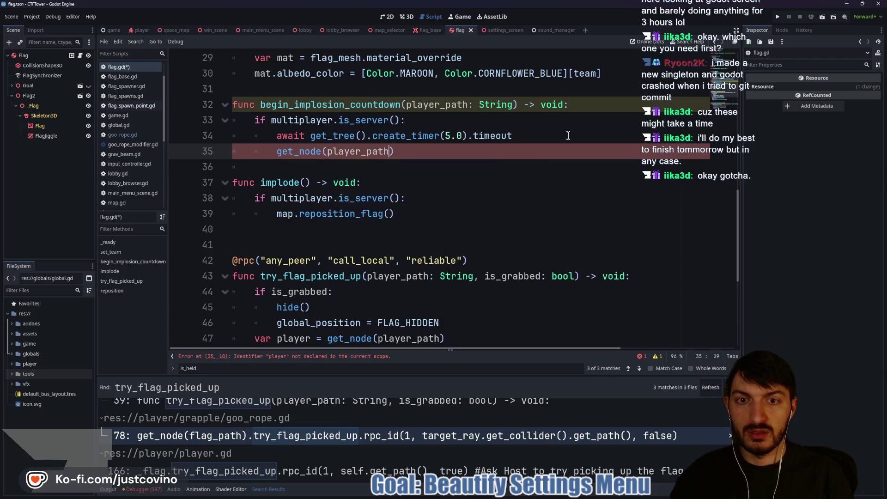
{"action": "scroll", "coordinate": [443, 180], "scroll_direction": "down", "scroll_amount": 1}
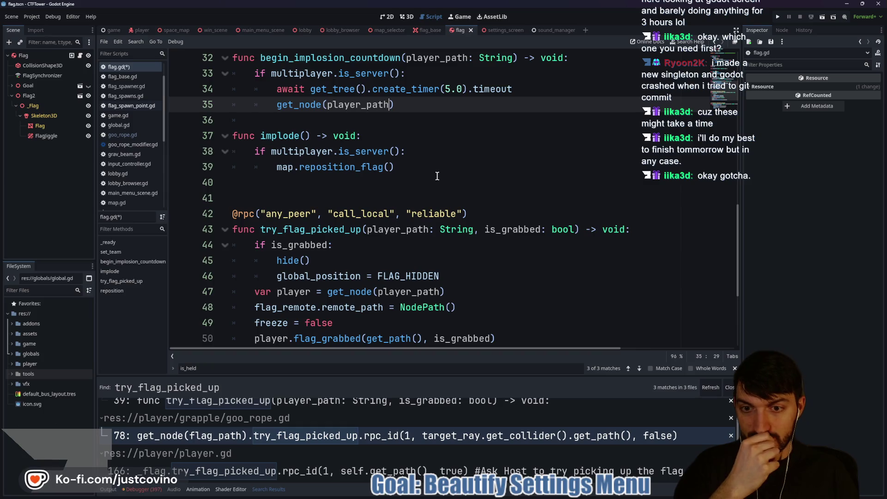
{"action": "scroll", "coordinate": [437, 156], "scroll_direction": "down", "scroll_amount": 1}
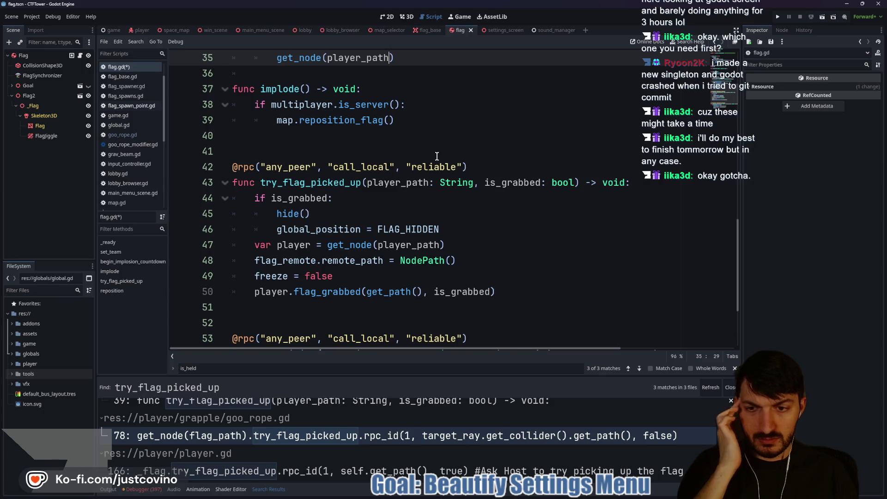
{"action": "scroll", "coordinate": [423, 108], "scroll_direction": "up", "scroll_amount": 1}
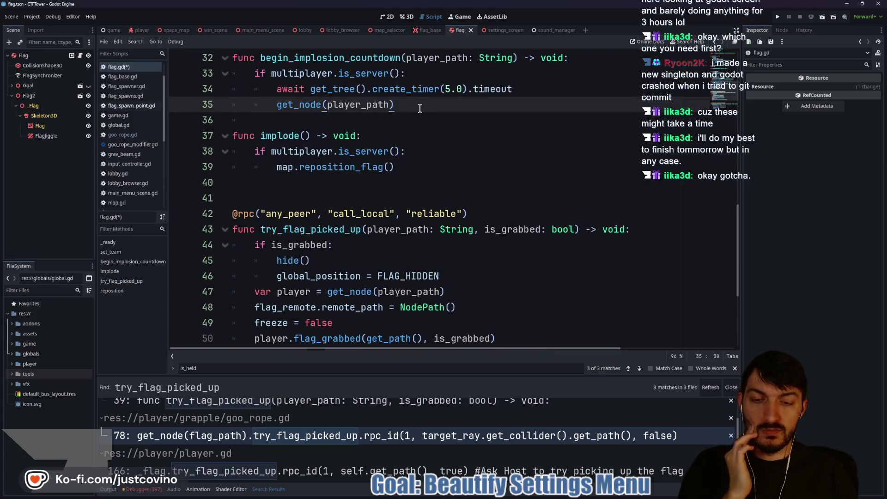
{"action": "scroll", "coordinate": [419, 108], "scroll_direction": "down", "scroll_amount": 2}
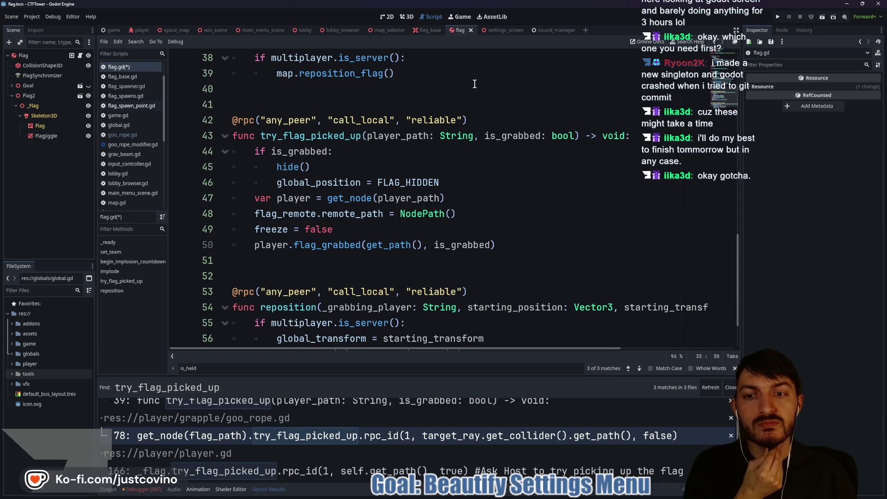
{"action": "scroll", "coordinate": [473, 83], "scroll_direction": "up", "scroll_amount": 3}
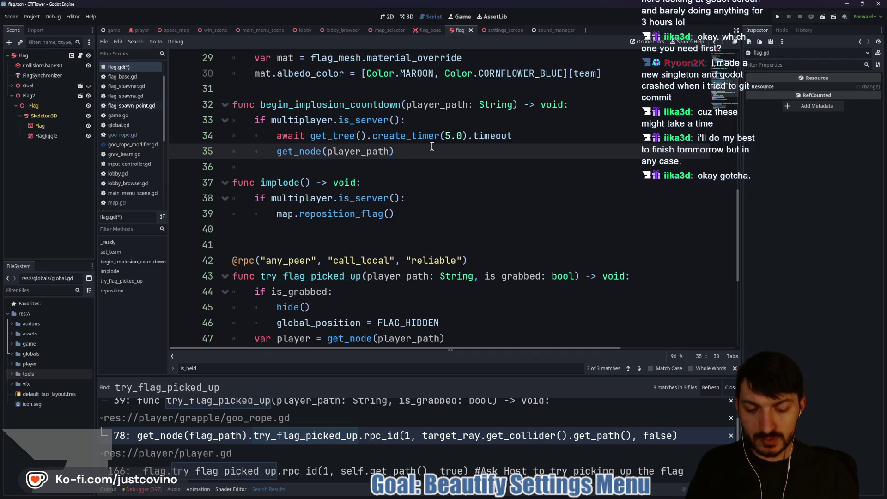
{"action": "type", "text": ".toggle_flag"}
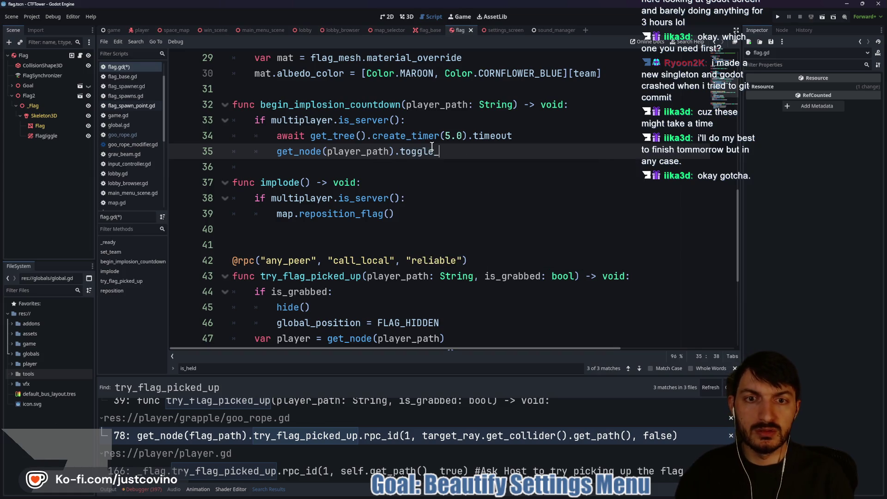
{"action": "type", "text": "(false"}
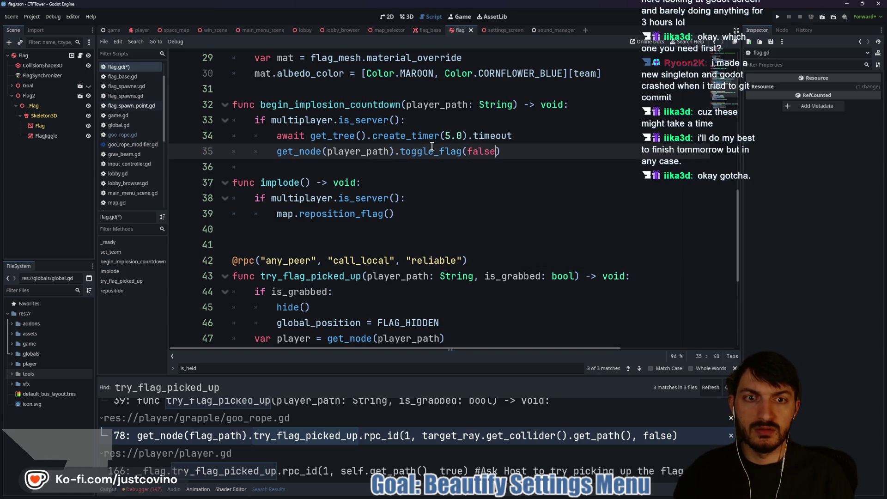
{"action": "key", "text": "Return"}
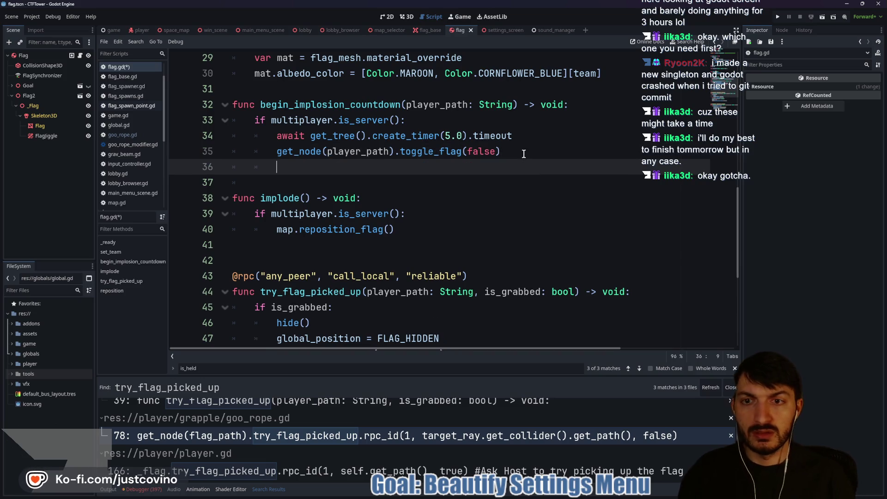
{"action": "type", "text": "implo"}
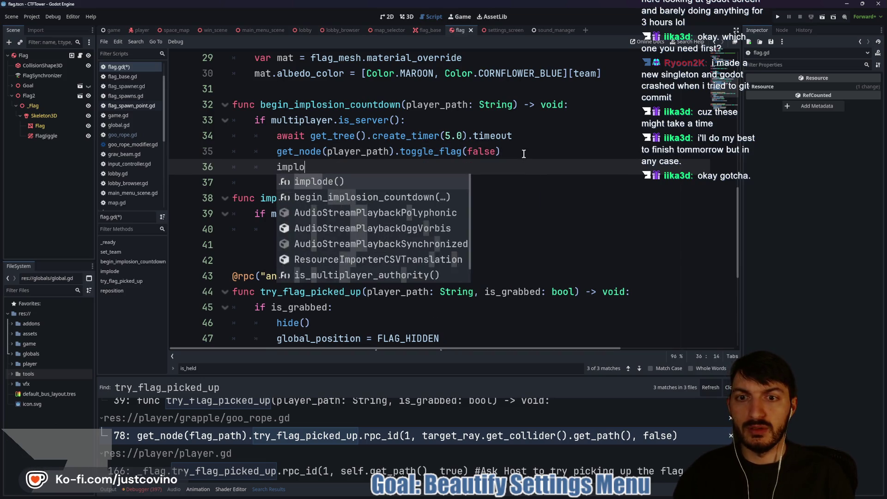
{"action": "key", "text": "Return"}
{"action": "key", "text": "ctrl+s"}
{"action": "left_click", "coordinate": [389, 154]}
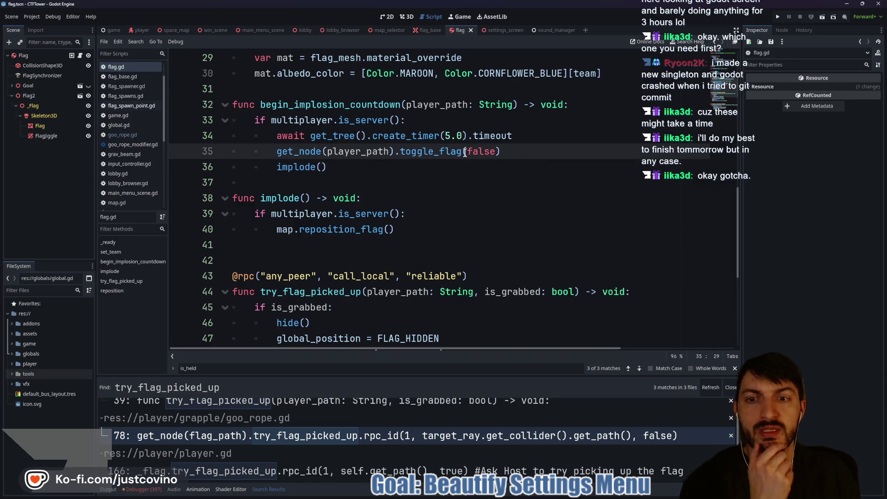
{"action": "double_click", "coordinate": [352, 107]}
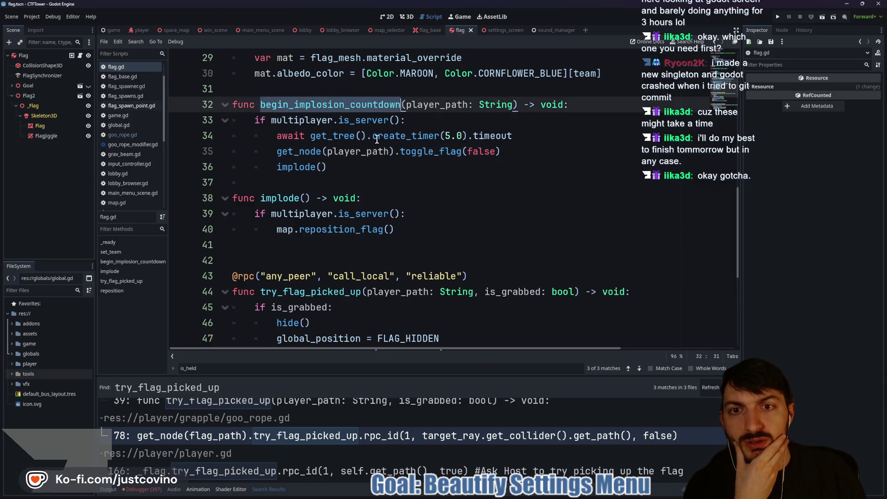
{"action": "scroll", "coordinate": [432, 191], "scroll_direction": "down", "scroll_amount": 3}
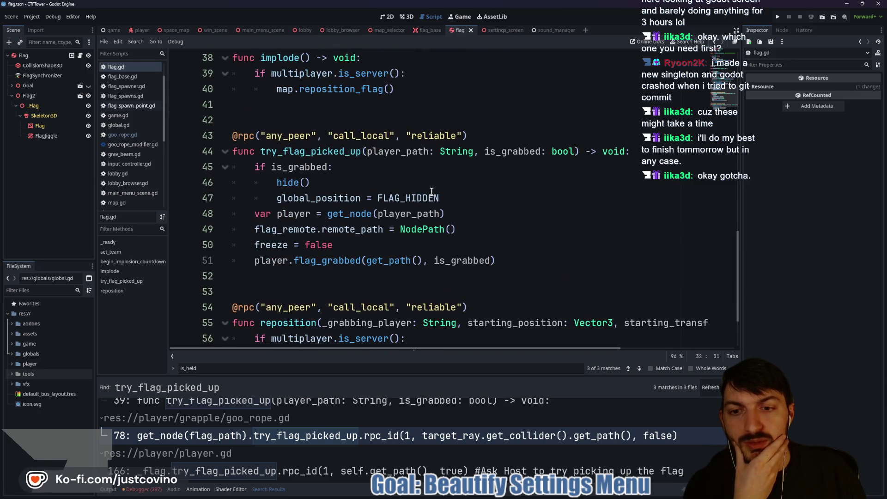
{"action": "left_click", "coordinate": [503, 262]}
{"action": "scroll", "coordinate": [503, 258], "scroll_direction": "up", "scroll_amount": 4}
{"action": "scroll", "coordinate": [473, 206], "scroll_direction": "down", "scroll_amount": 5}
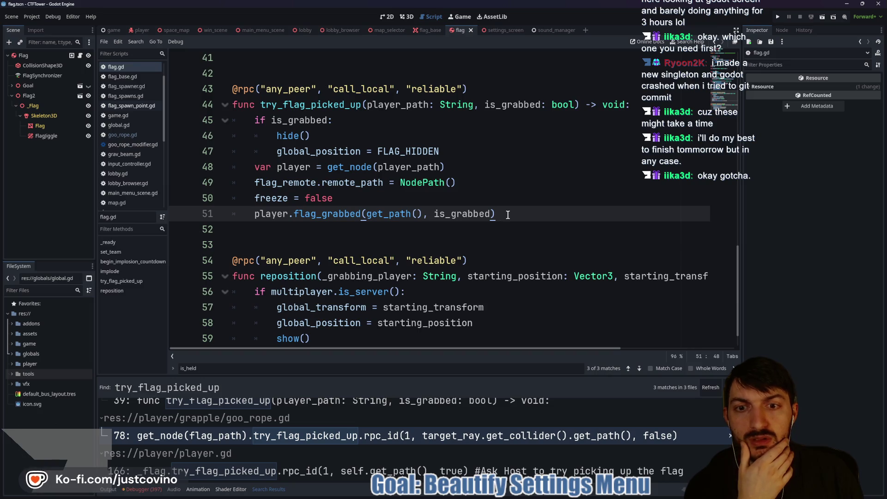
{"action": "key", "text": "Return"}
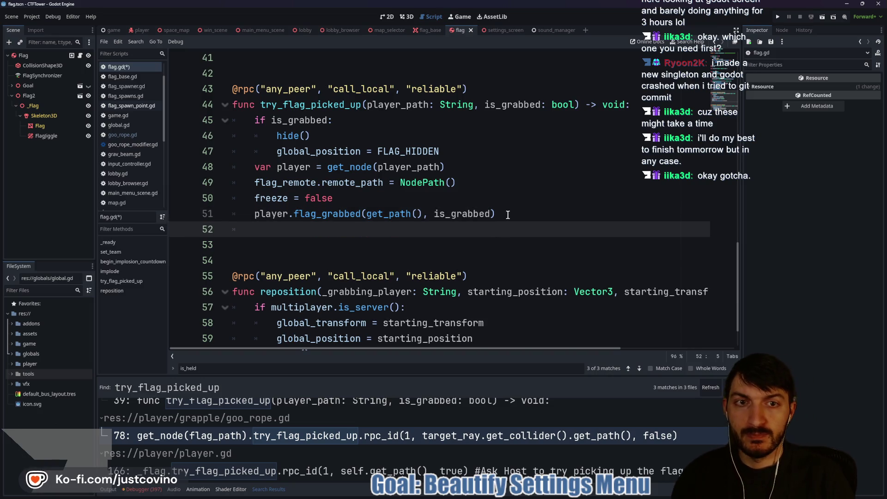
{"action": "key", "text": "Return"}
{"action": "type", "text": ":"}
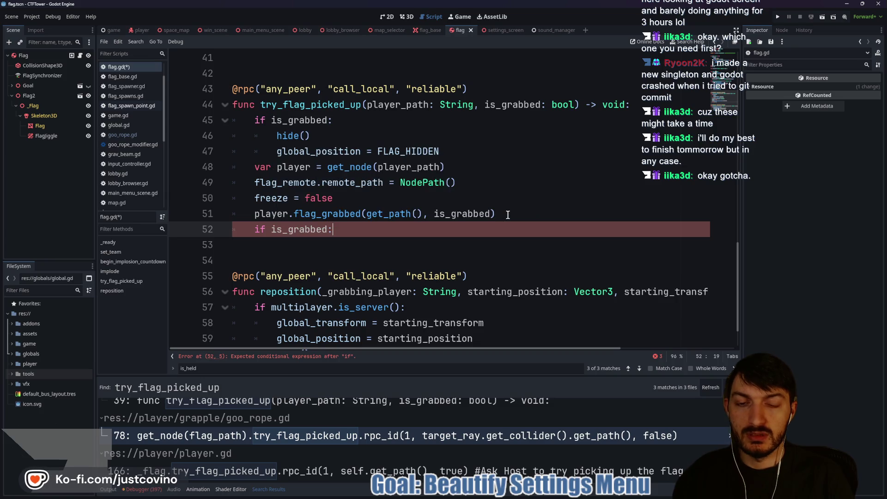
{"action": "key", "text": "Return"}
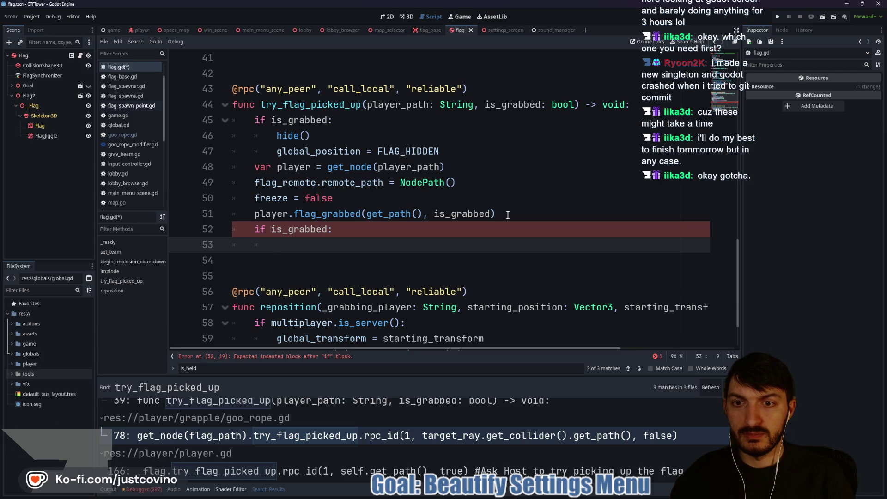
{"action": "type", "text": "multiplayer."}
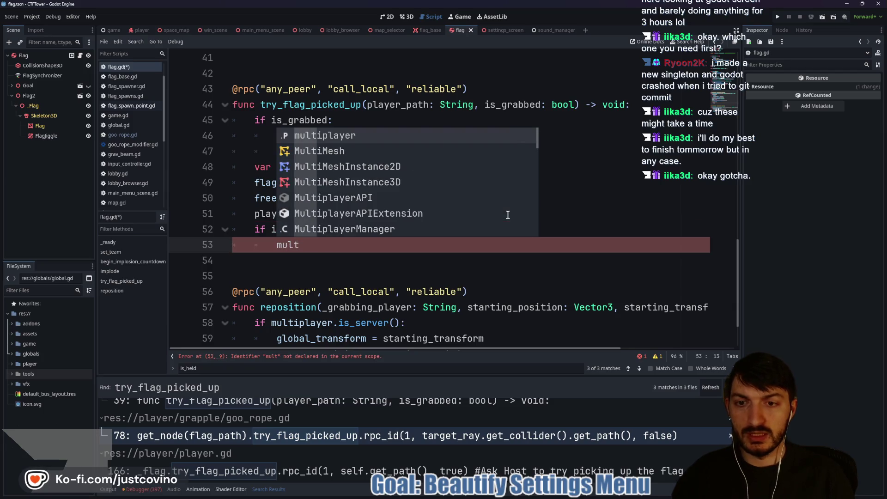
{"action": "type", "text": "is"}
{"action": "key", "text": "Return"}
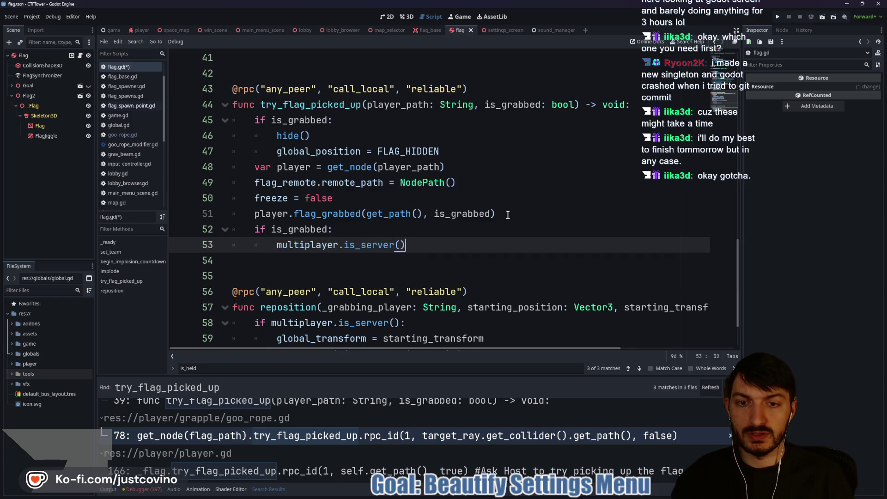
{"action": "type", "text": "if "}
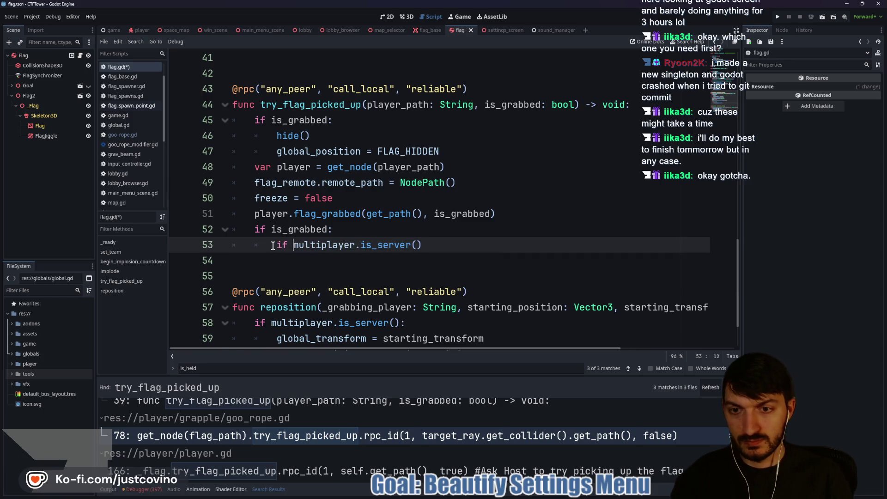
{"action": "type", "text": ":"}
{"action": "key", "text": "Return"}
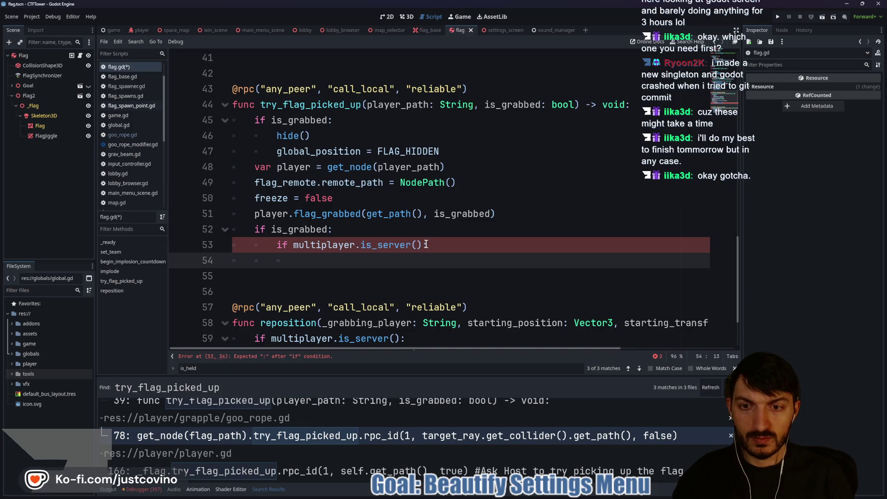
{"action": "type", "text": "behin"}
{"action": "key", "text": "BackSpace"}
{"action": "key", "text": "BackSpace"}
{"action": "key", "text": "BackSpace"}
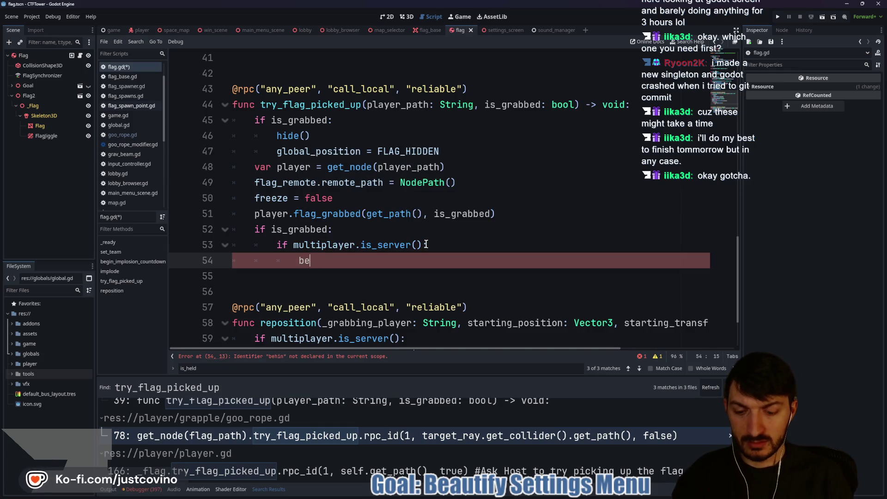
{"action": "type", "text": "gin"}
{"action": "key", "text": "Return"}
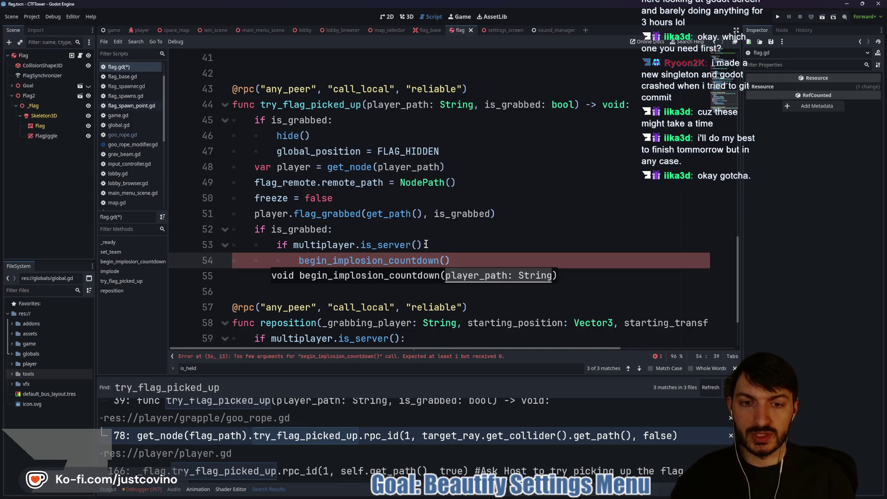
{"action": "type", "text": "ayer"}
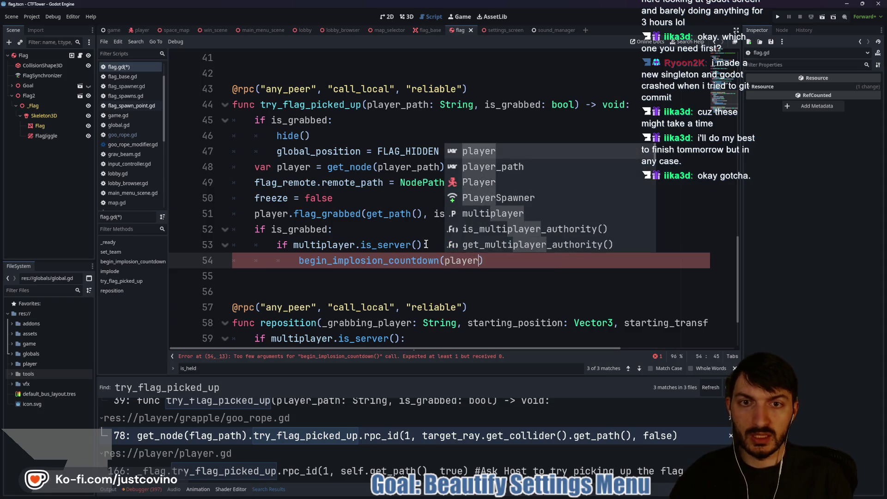
{"action": "left_click", "coordinate": [394, 251]}
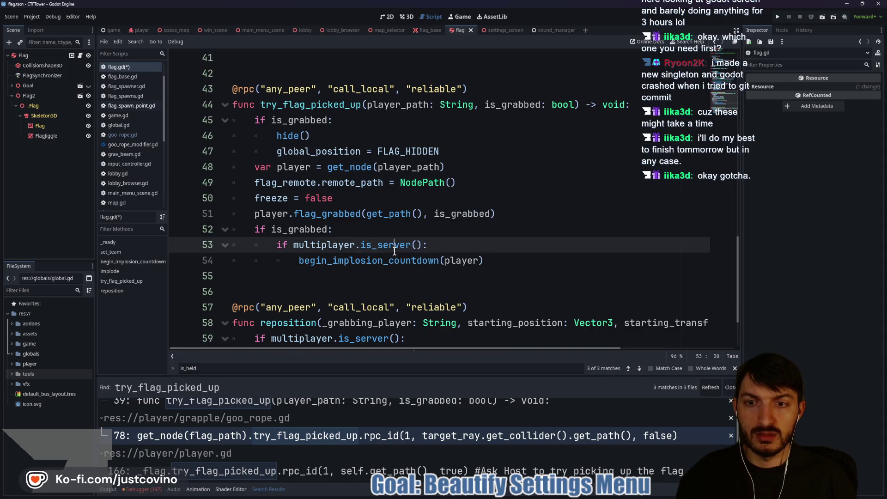
{"action": "double_click", "coordinate": [278, 208]}
{"action": "left_click", "coordinate": [416, 245]}
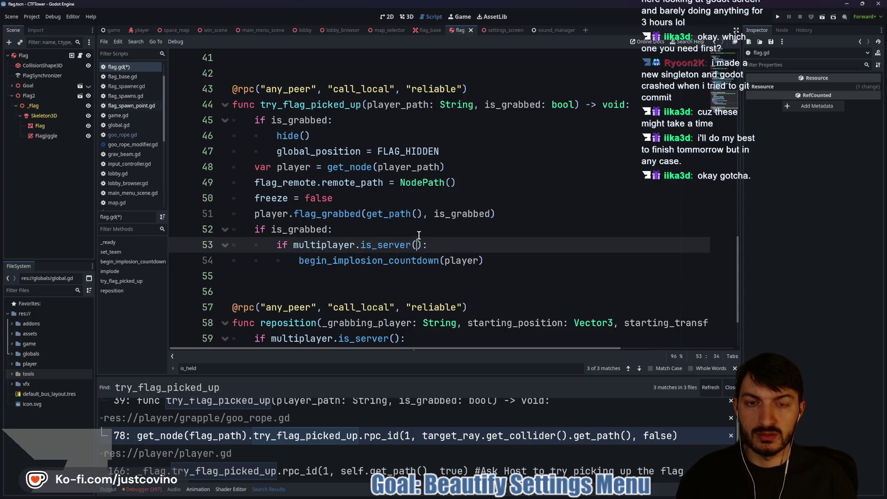
{"action": "key", "text": "ctrl+s"}
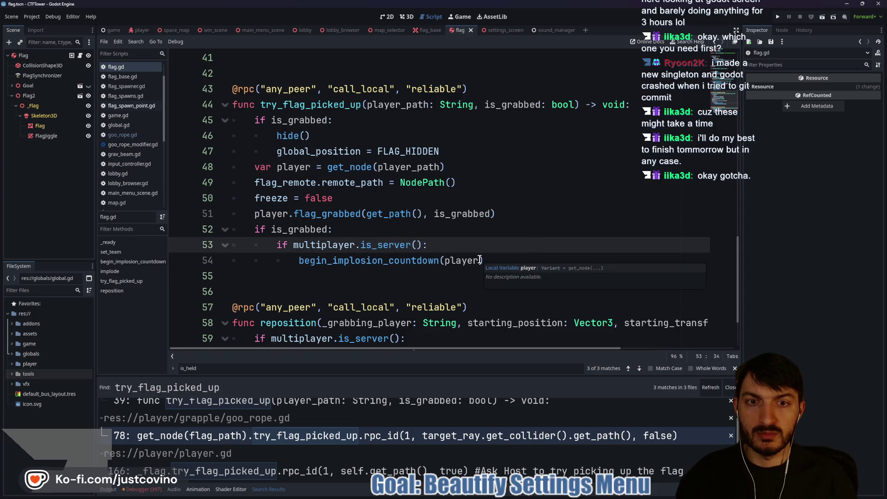
{"action": "left_click", "coordinate": [481, 260]}
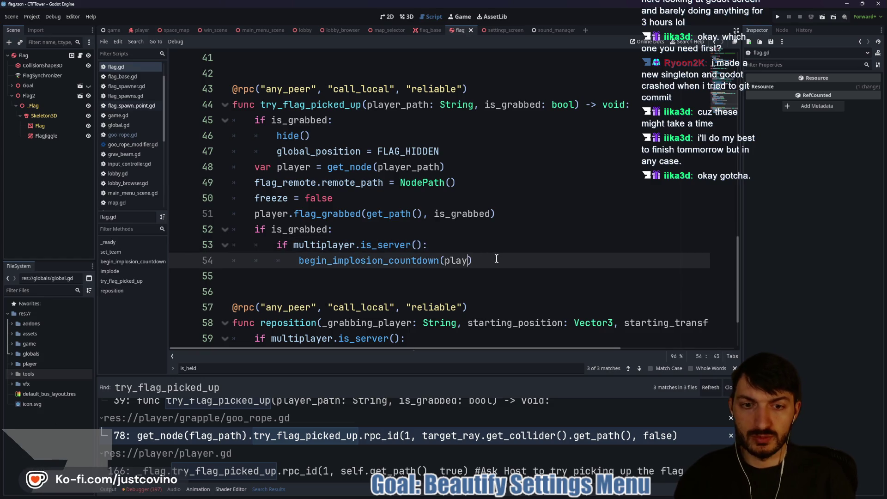
{"action": "type", "text": "yer_"}
{"action": "key", "text": "Return"}
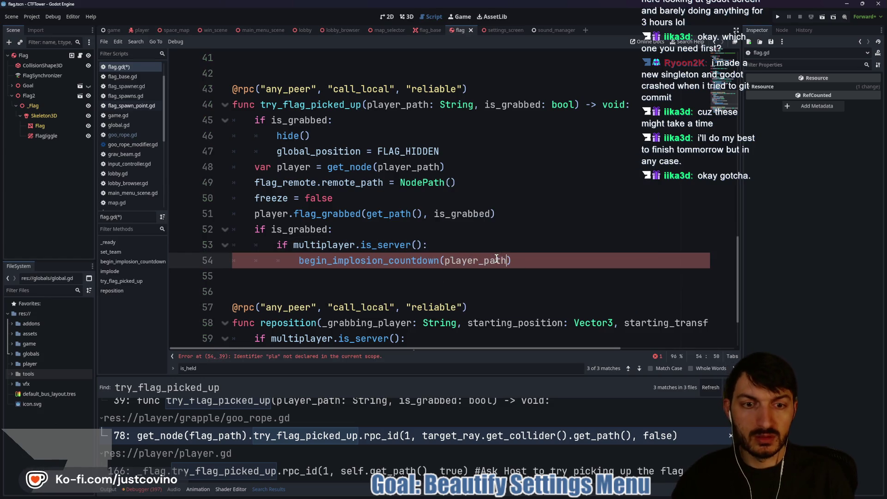
{"action": "scroll", "coordinate": [472, 253], "scroll_direction": "up", "scroll_amount": 3}
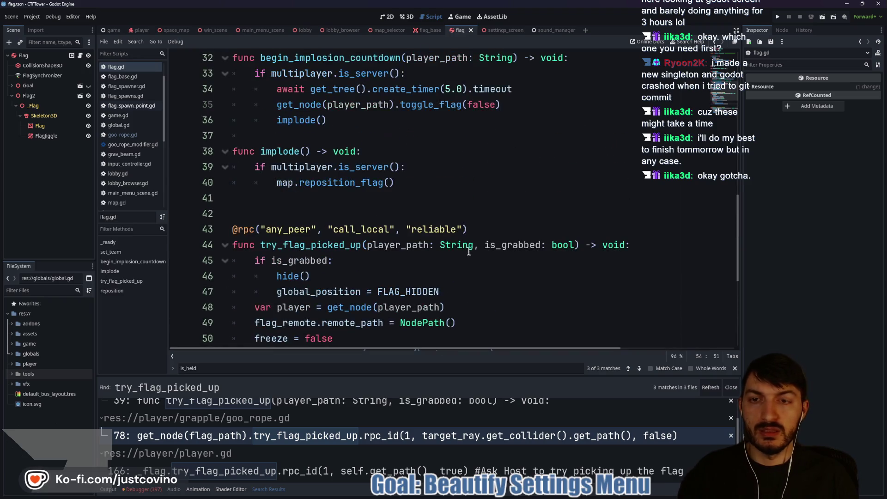
Step: Run the project, host in one window, join in the other, and start the match
{"action": "left_click", "coordinate": [776, 17]}
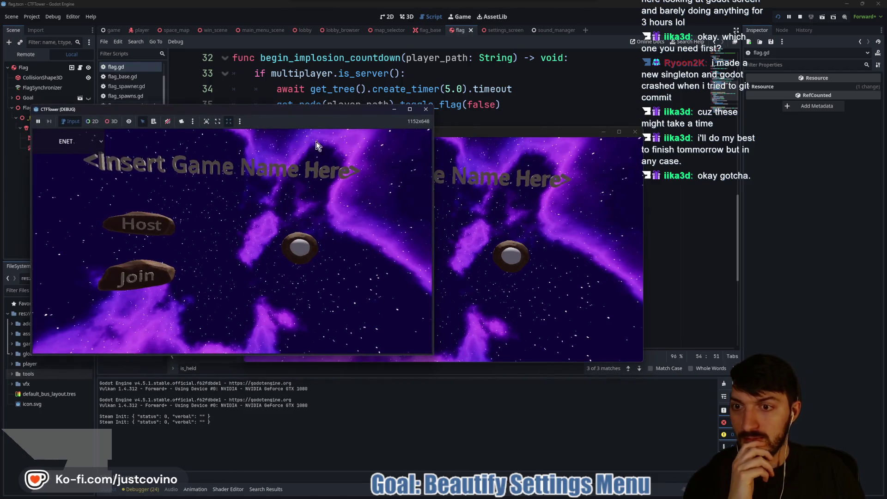
{"action": "left_click", "coordinate": [169, 226]}
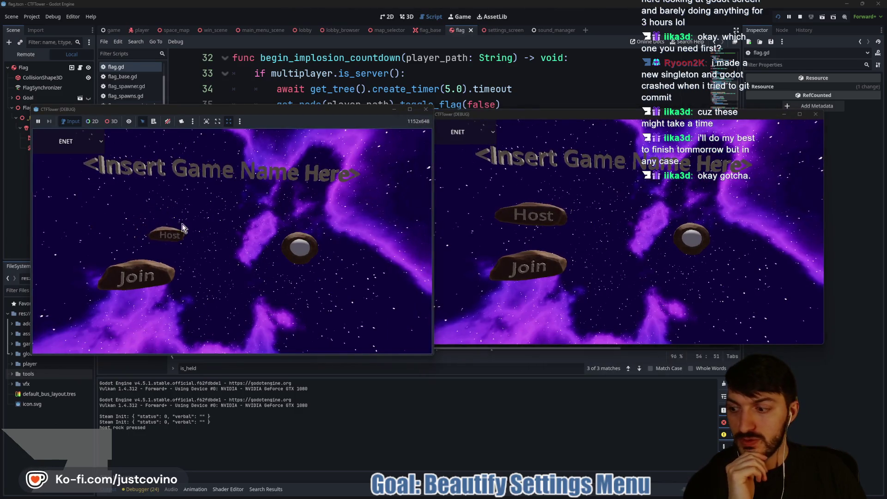
{"action": "left_click", "coordinate": [532, 270]}
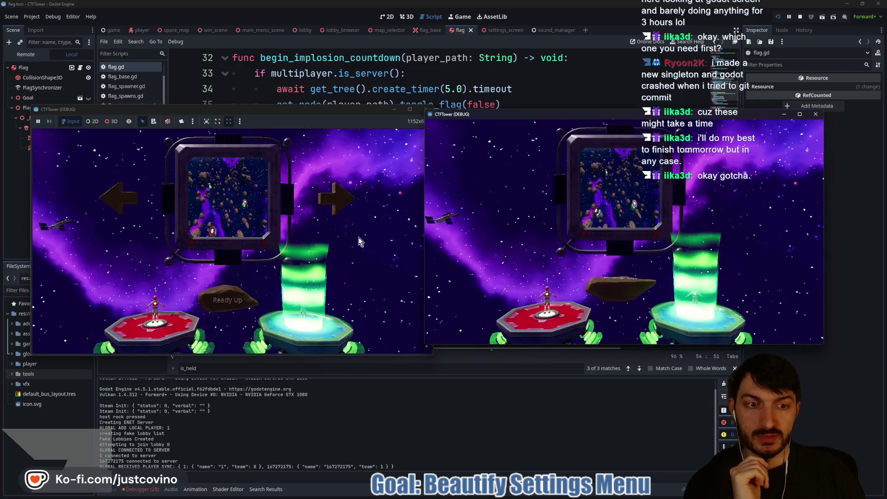
{"action": "left_click", "coordinate": [227, 300]}
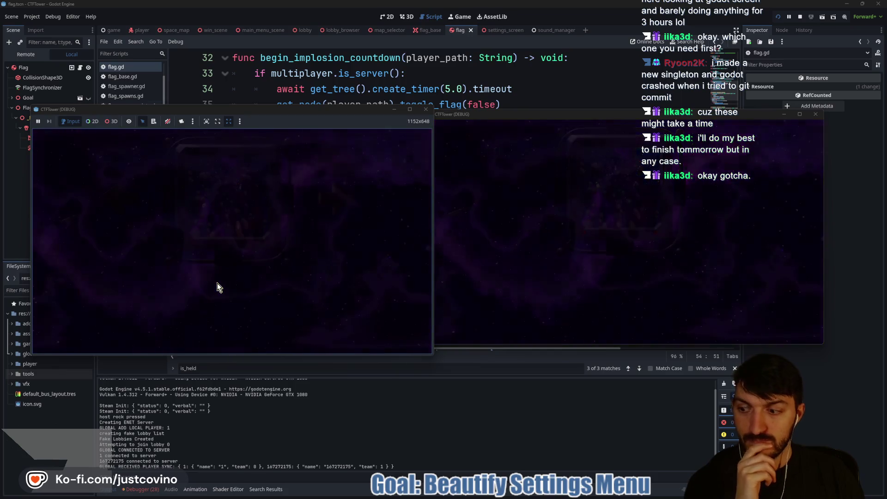
{"action": "key", "text": "super"}
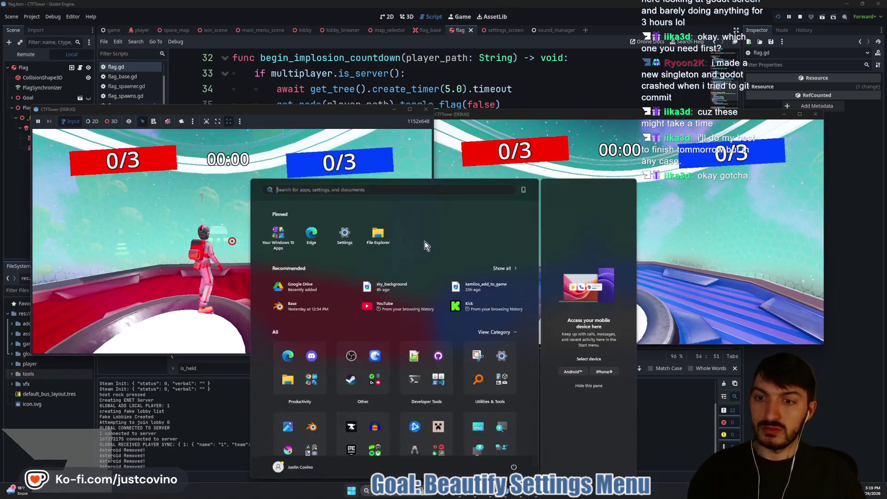
{"action": "key", "text": "super"}
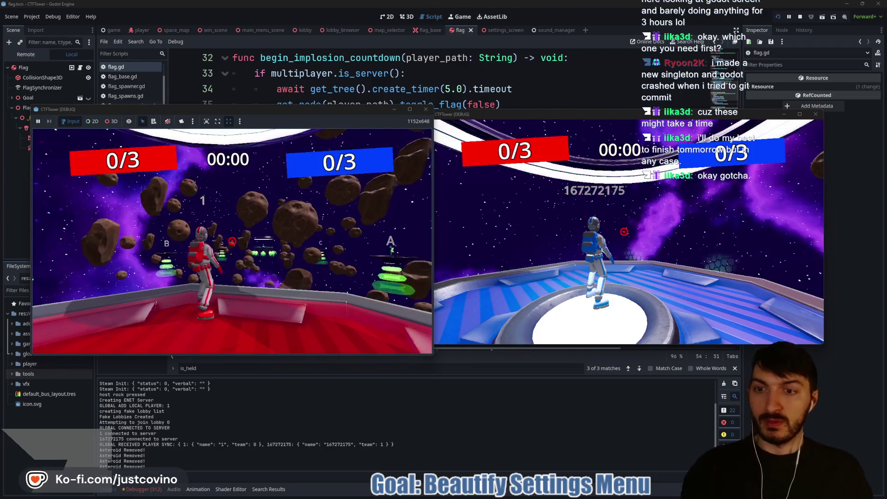
Step: Jump the red player onto the flag A platform, grab flag A and carry it
{"action": "key", "text": "w"}
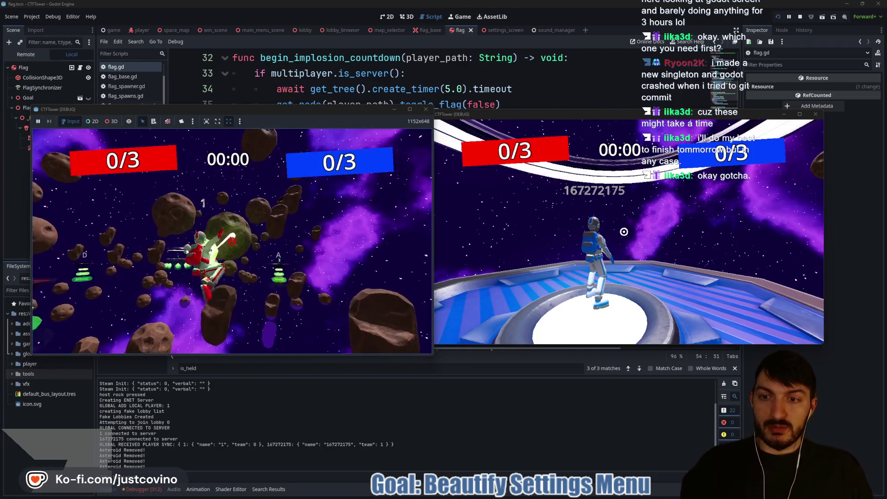
{"action": "key", "text": "space"}
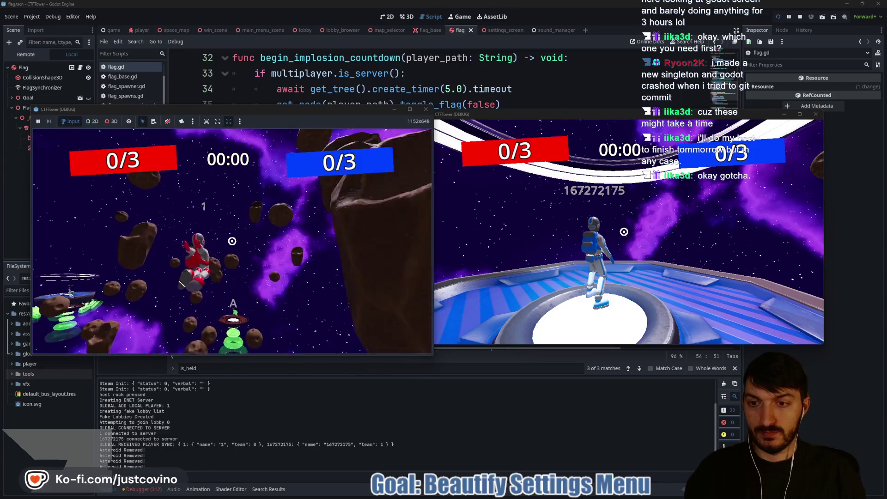
{"action": "key", "text": "w"}
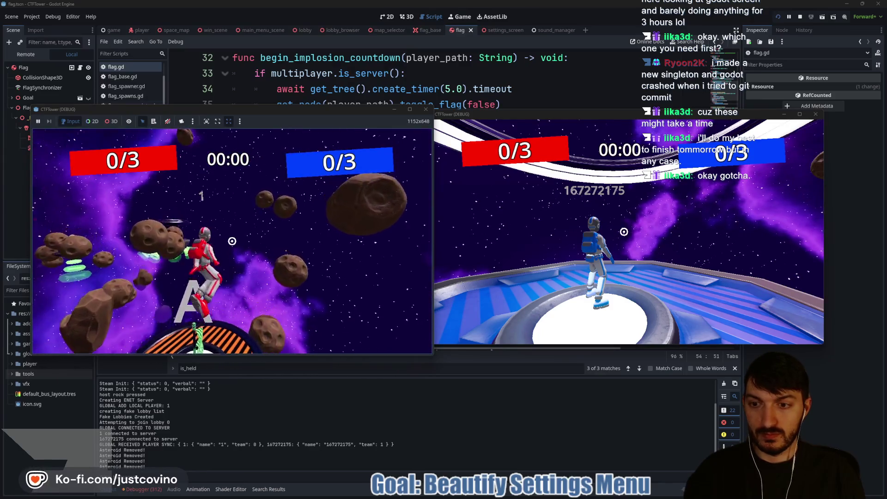
{"action": "key", "text": "w"}
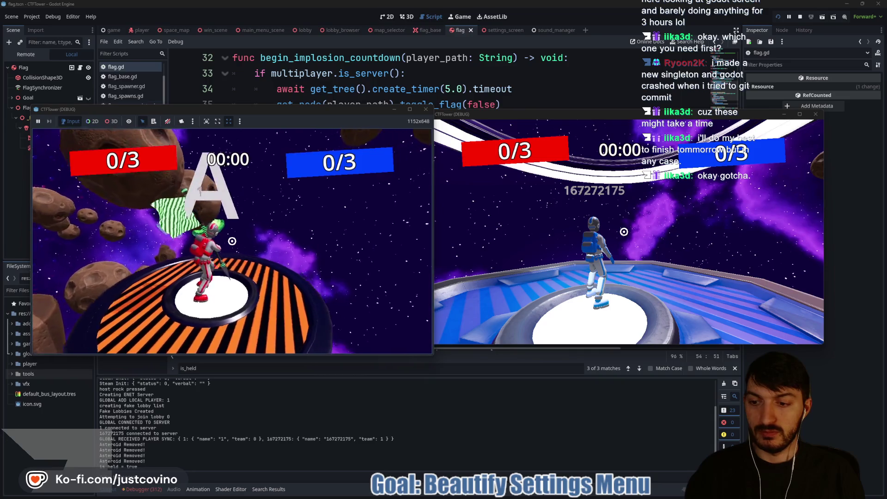
{"action": "key", "text": "a"}
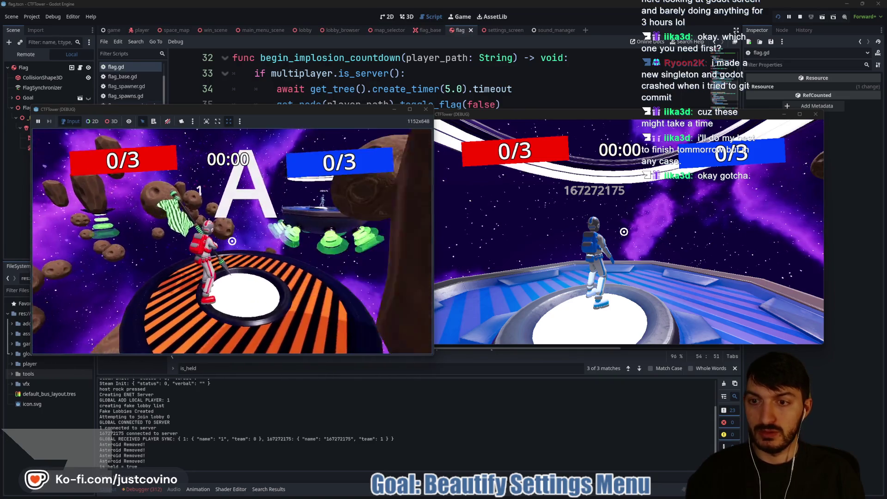
{"action": "key", "text": "d"}
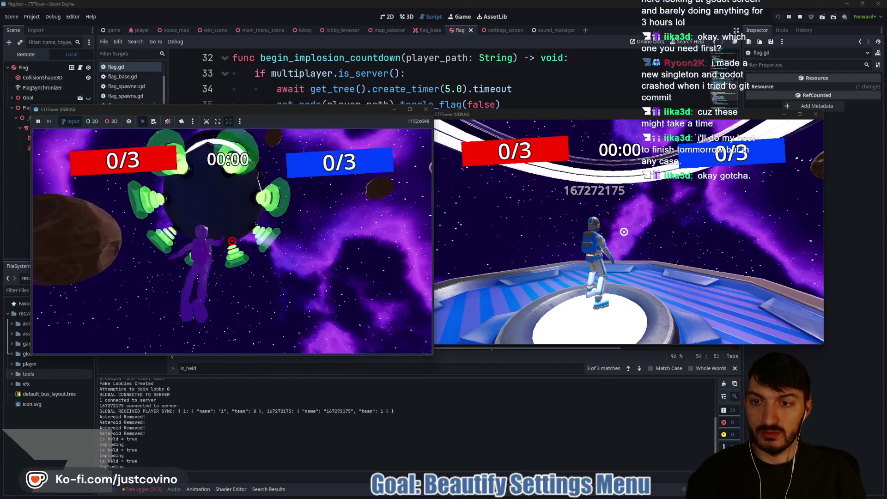
Step: Stop the game and delete the is_held setter and timer block in flag.gd
{"action": "key", "text": "F8"}
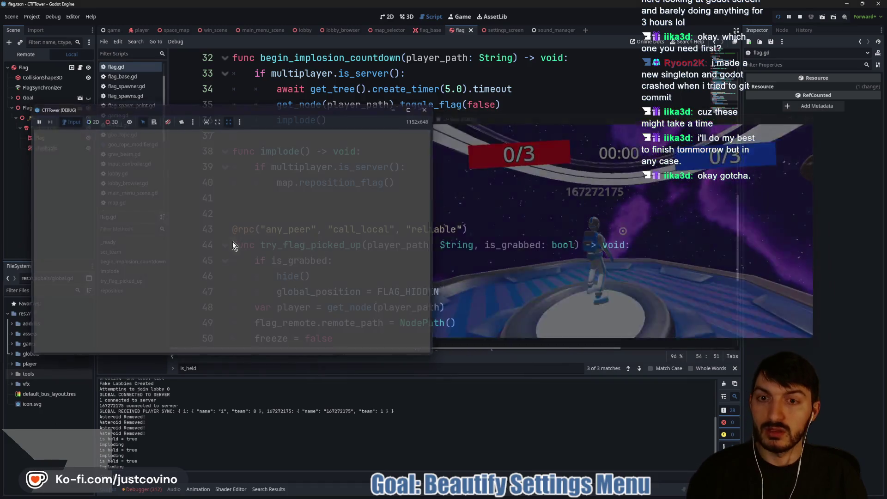
{"action": "left_click", "coordinate": [396, 183]}
{"action": "scroll", "coordinate": [395, 207], "scroll_direction": "up", "scroll_amount": 10}
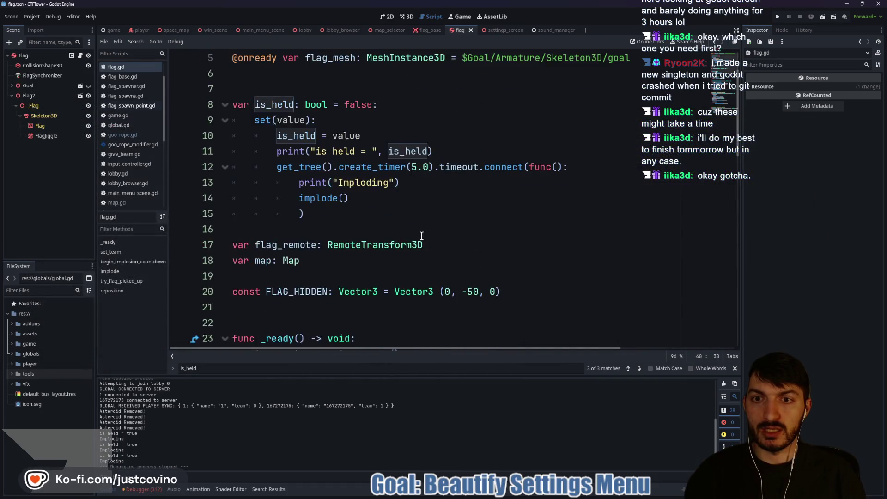
{"action": "mouse_move", "coordinate": [396, 277]}
{"action": "left_mouse_down"}
{"action": "mouse_move", "coordinate": [301, 277]}
{"action": "mouse_move", "coordinate": [234, 198]}
{"action": "mouse_move", "coordinate": [253, 181]}
{"action": "mouse_move", "coordinate": [373, 168]}
{"action": "left_mouse_up"}
{"action": "key", "text": "BackSpace"}
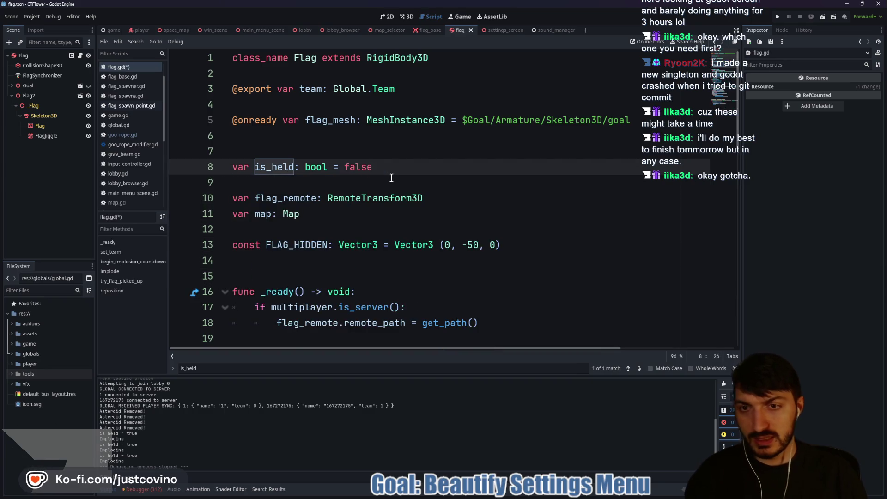
Step: Save flag.gd and relaunch the project
{"action": "left_click", "coordinate": [392, 178]}
{"action": "key", "text": "ctrl+s"}
{"action": "left_click", "coordinate": [781, 17]}
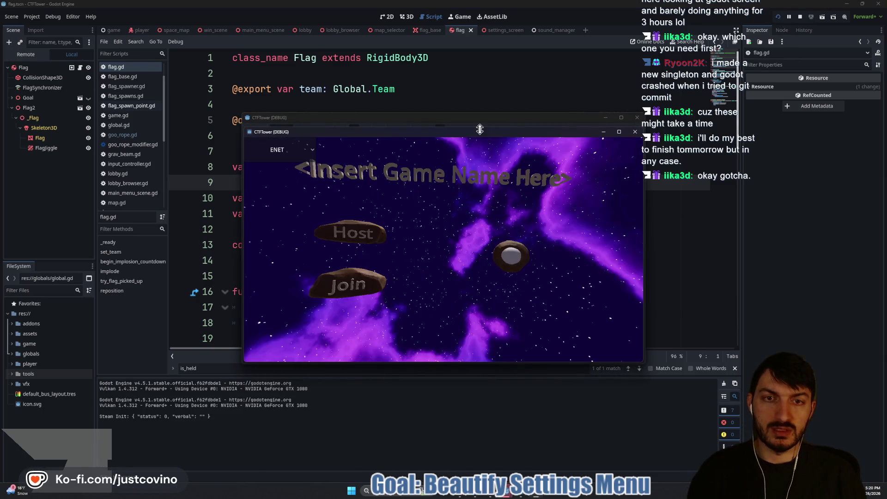
Step: Place the two game windows side by side, host, join the first lobby, and start
{"action": "left_click_drag", "start_coordinate": [464, 116], "coordinate": [247, 116]}
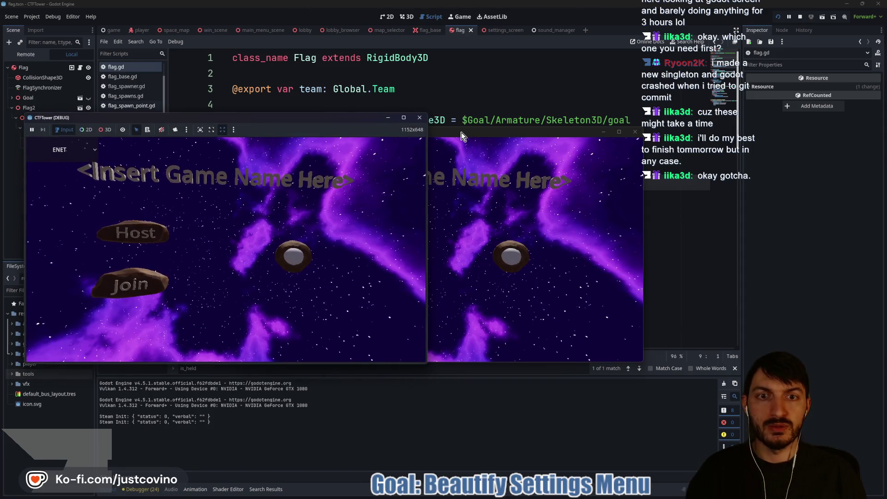
{"action": "mouse_move", "coordinate": [460, 132]}
{"action": "left_mouse_down"}
{"action": "mouse_move", "coordinate": [689, 116]}
{"action": "mouse_move", "coordinate": [678, 120]}
{"action": "left_mouse_up"}
{"action": "left_click", "coordinate": [134, 233]}
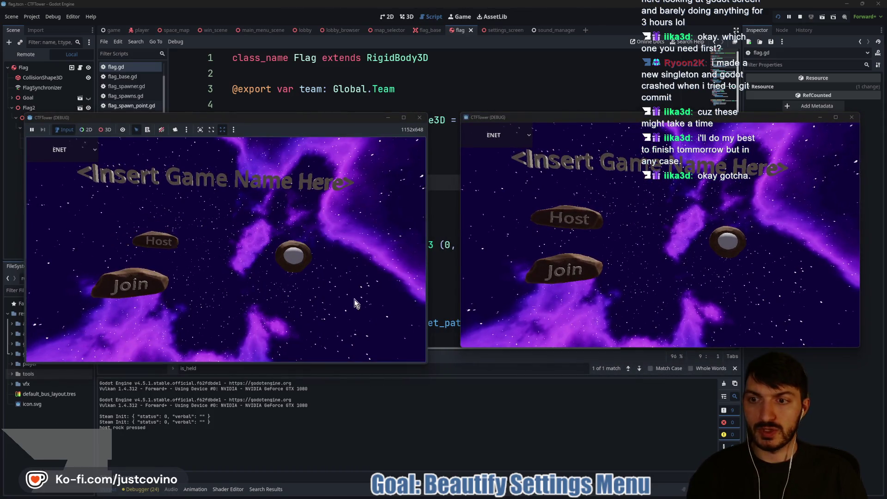
{"action": "left_click", "coordinate": [567, 275]}
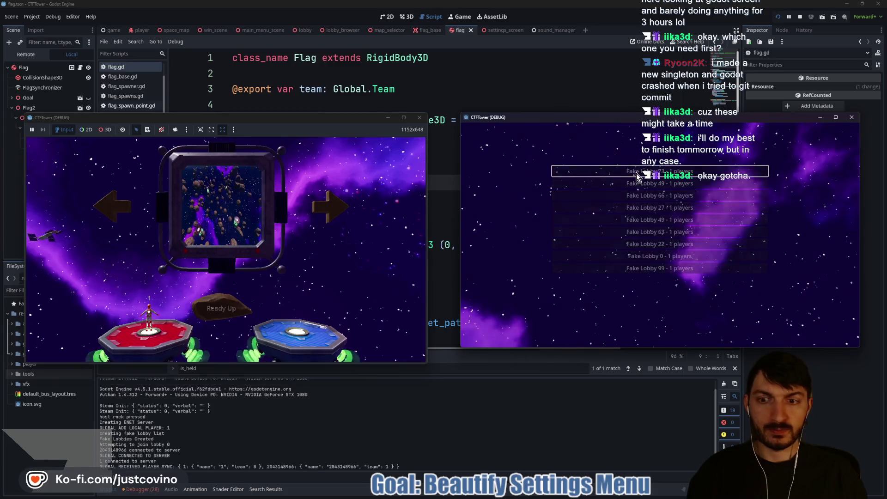
{"action": "left_click", "coordinate": [638, 176]}
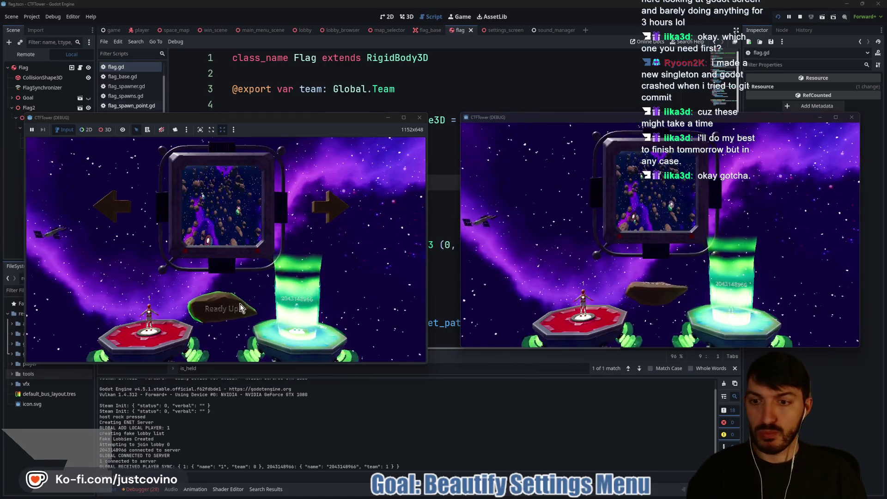
{"action": "left_click", "coordinate": [242, 304]}
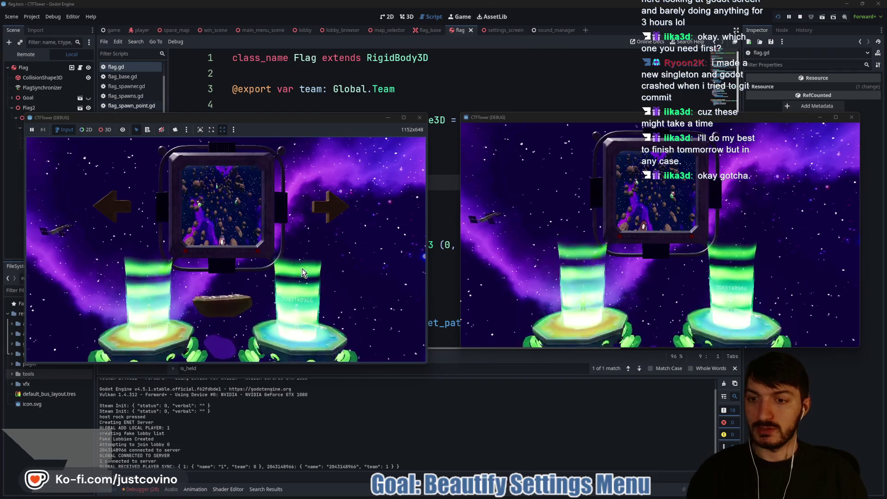
{"action": "left_click", "coordinate": [233, 307]}
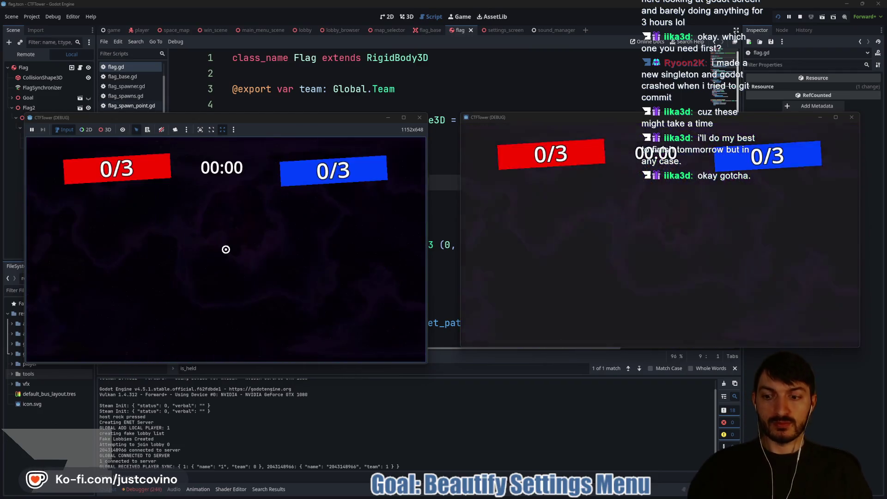
Step: Fly the red player off the spawn pad, grapple a large asteroid, and head toward the flag platform
{"action": "key", "text": "w"}
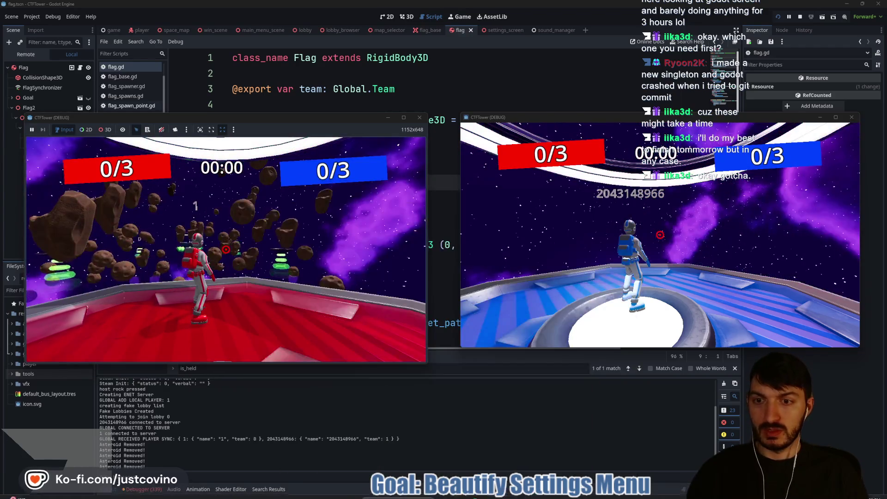
{"action": "key", "text": "space"}
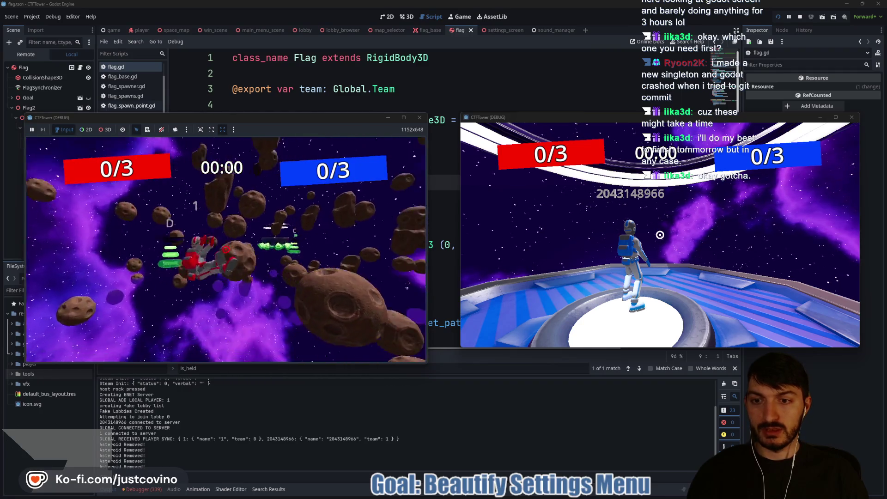
{"action": "left_click", "coordinate": [225, 249]}
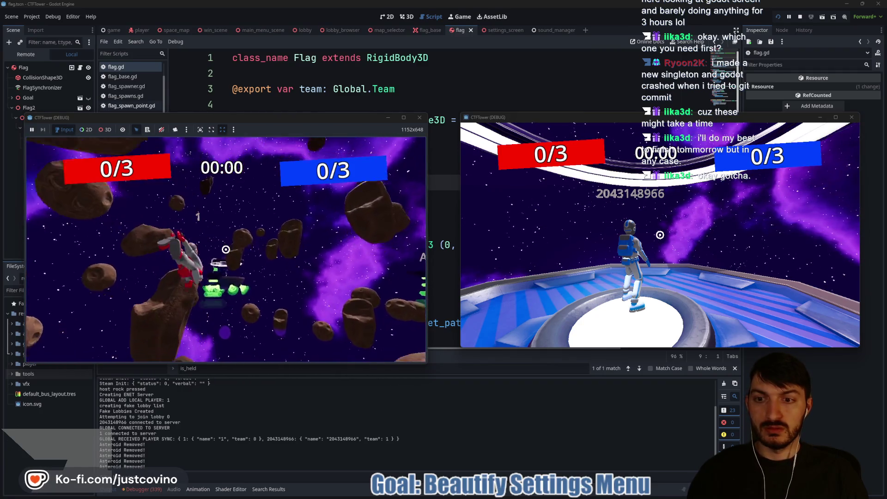
{"action": "key", "text": "space"}
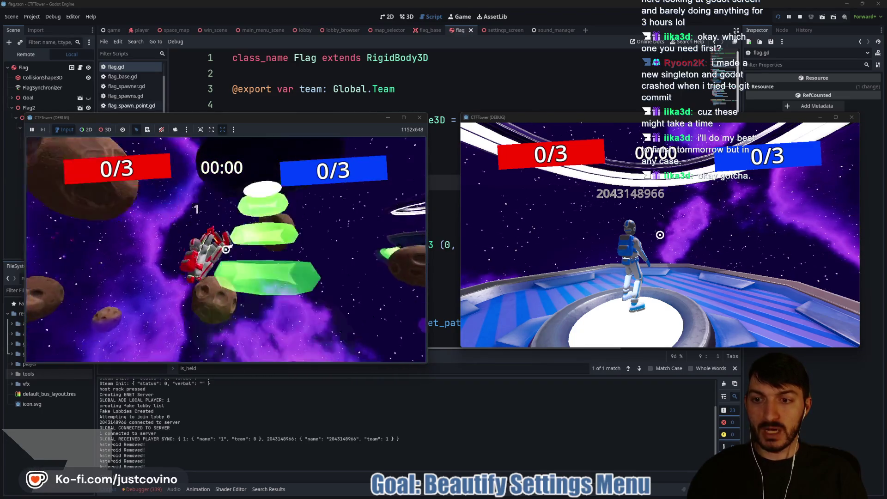
{"action": "key", "text": "space"}
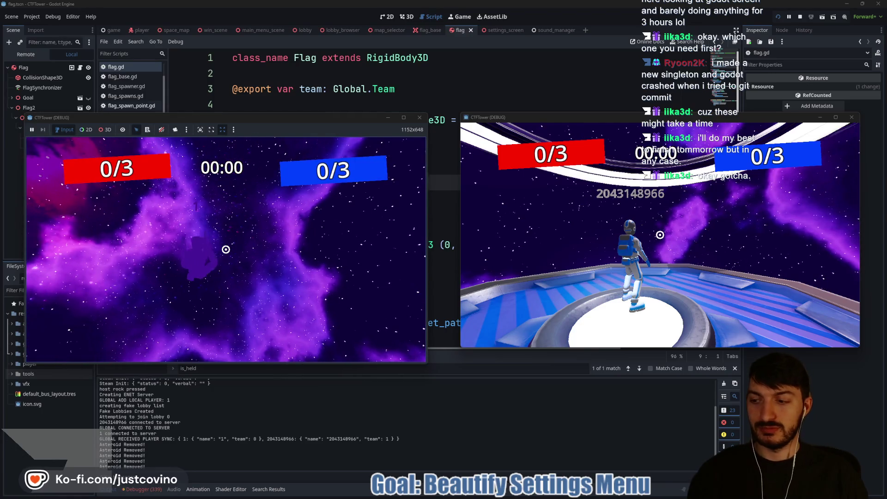
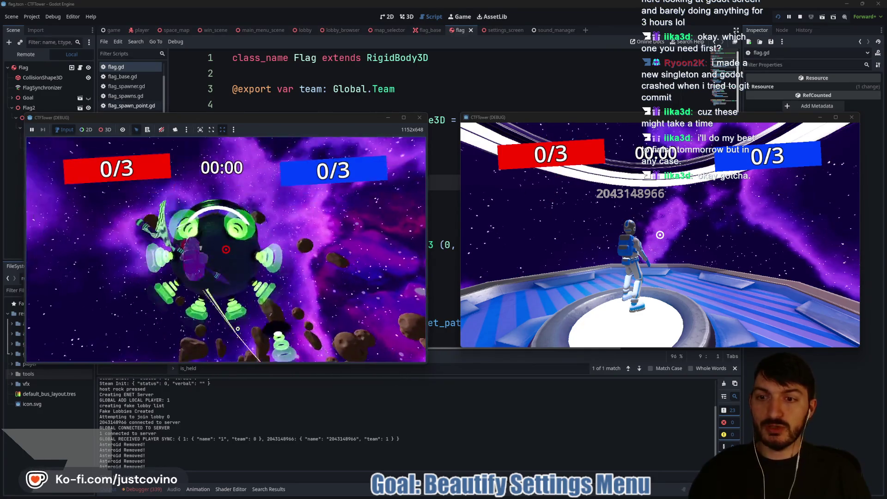
Step: Make the test player jump once, then stop the two-player test run with F8
{"action": "key", "text": "space"}
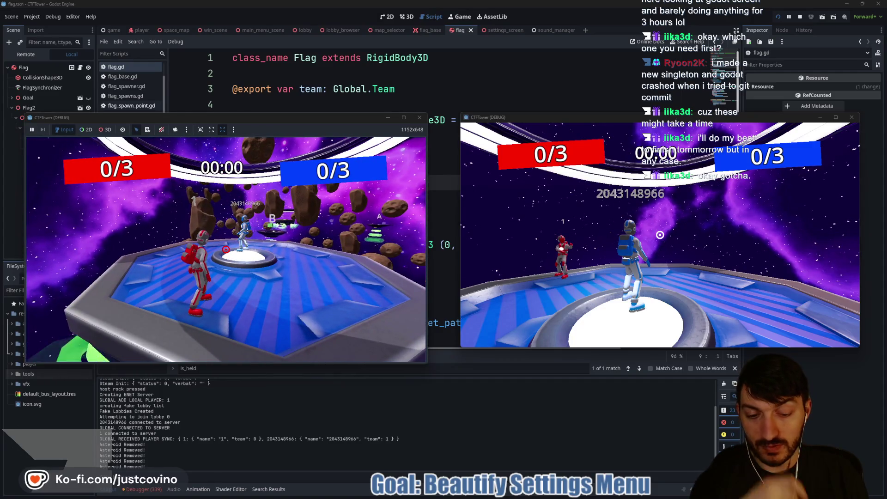
{"action": "key", "text": "F8"}
Step: Switch to player.gd and read through set_flag_state, toggle_flag and hide_flag
{"action": "left_click", "coordinate": [329, 193]}
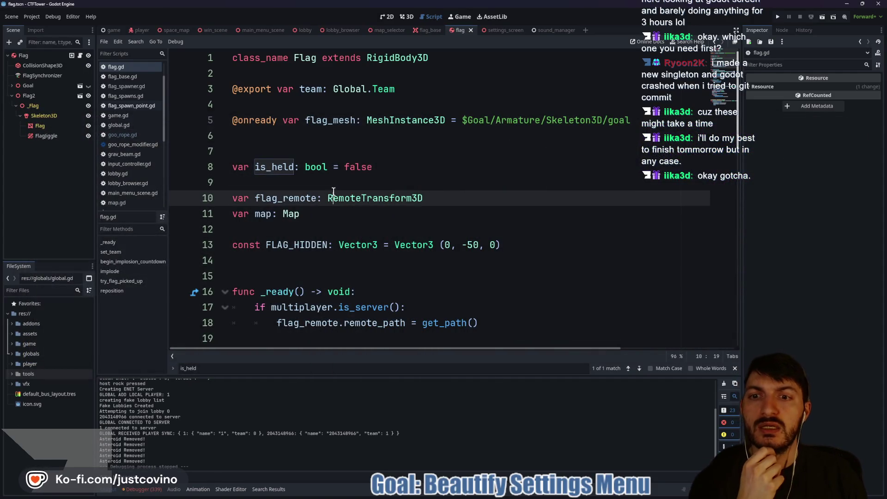
{"action": "left_click", "coordinate": [142, 30]}
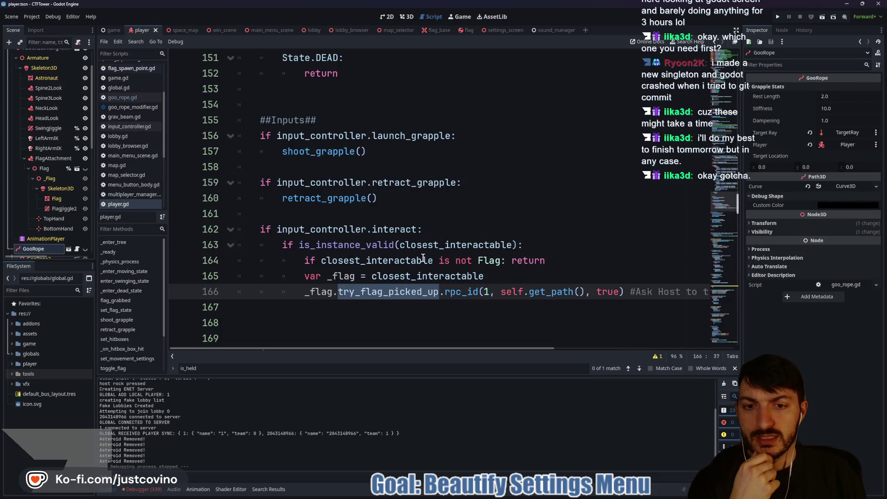
{"action": "scroll", "coordinate": [423, 258], "scroll_direction": "down", "scroll_amount": 4}
{"action": "scroll", "coordinate": [422, 257], "scroll_direction": "down", "scroll_amount": 9}
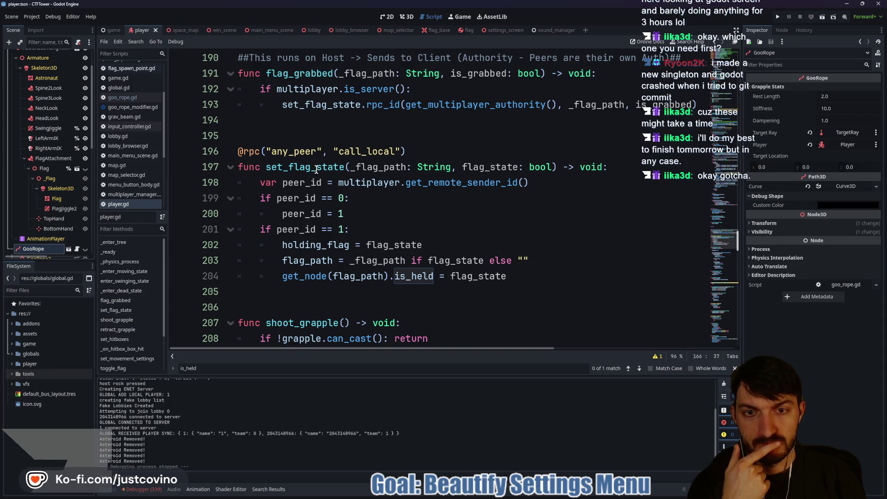
{"action": "scroll", "coordinate": [465, 245], "scroll_direction": "down", "scroll_amount": 4}
{"action": "scroll", "coordinate": [454, 238], "scroll_direction": "up", "scroll_amount": 2}
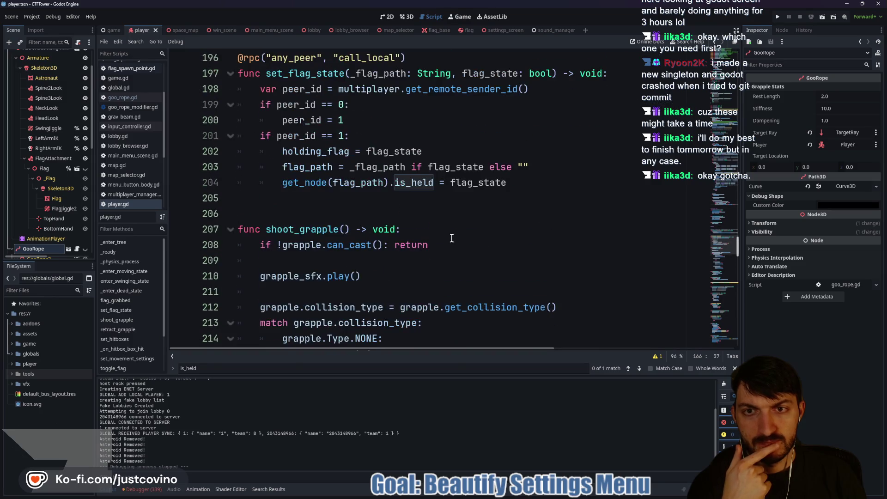
{"action": "scroll", "coordinate": [376, 190], "scroll_direction": "down", "scroll_amount": 10}
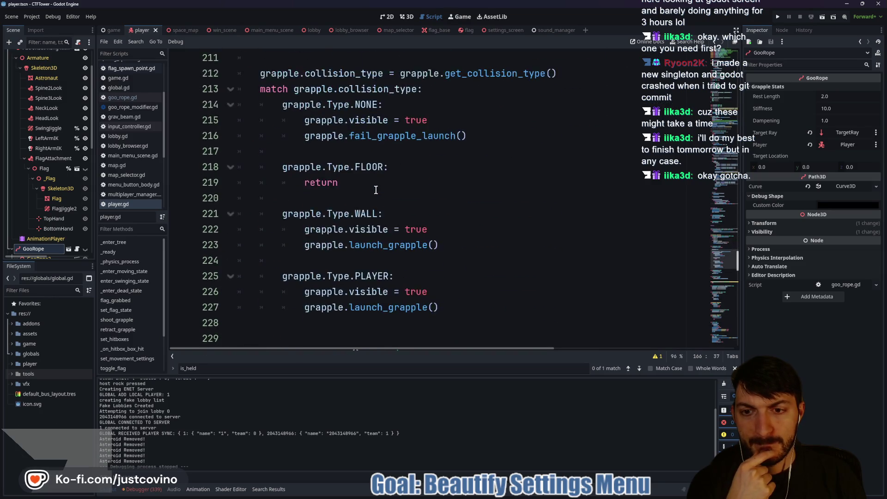
{"action": "scroll", "coordinate": [376, 190], "scroll_direction": "down", "scroll_amount": 4}
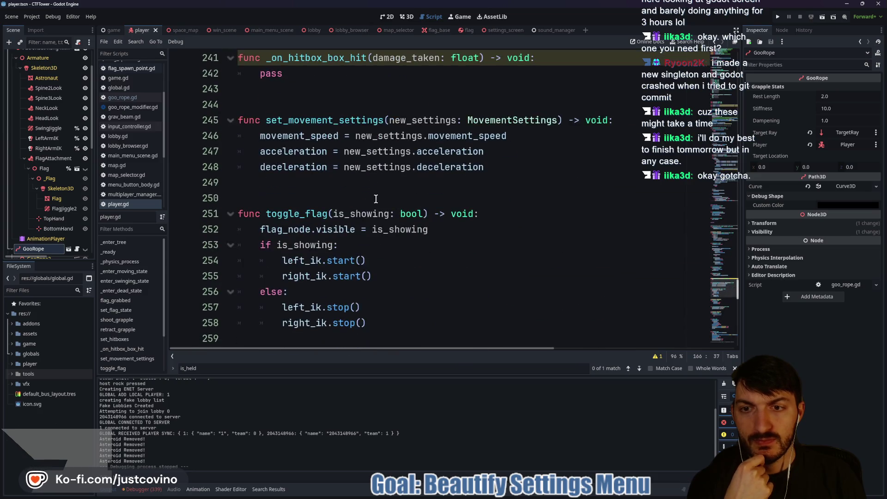
{"action": "scroll", "coordinate": [352, 199], "scroll_direction": "down", "scroll_amount": 2}
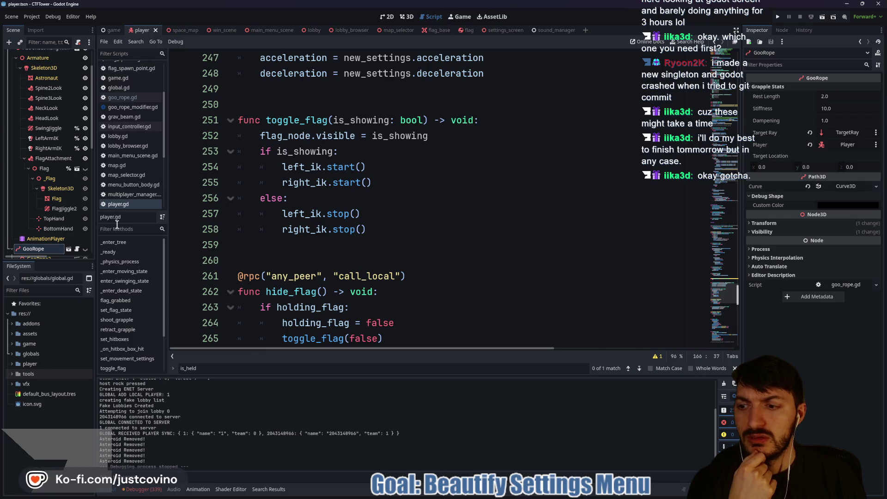
{"action": "scroll", "coordinate": [394, 195], "scroll_direction": "up", "scroll_amount": 5}
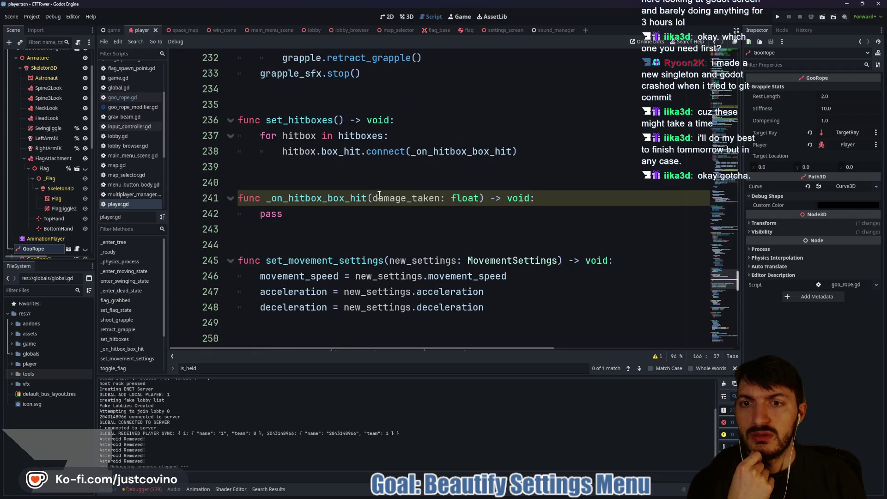
{"action": "scroll", "coordinate": [379, 196], "scroll_direction": "down", "scroll_amount": 3}
Step: Select PlayerSynchronizer and enlarge the Replication panel to see holding_flag and flag_path, then shrink it
{"action": "scroll", "coordinate": [47, 174], "scroll_direction": "up", "scroll_amount": 2}
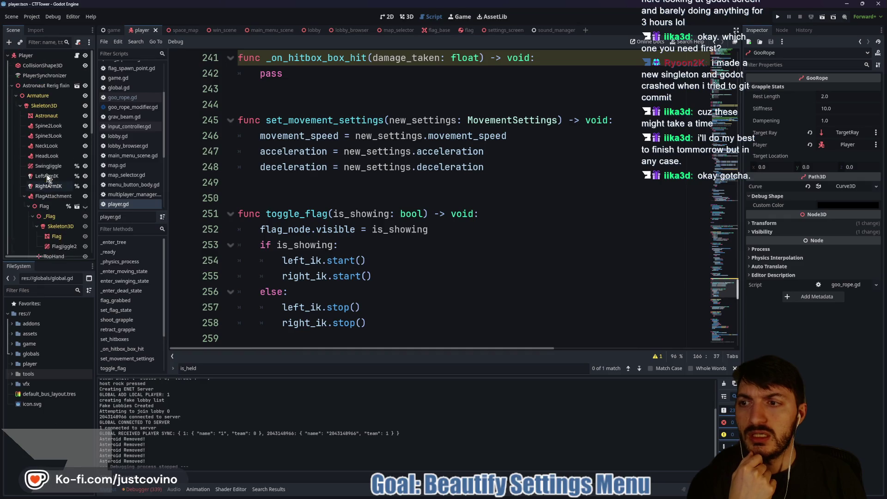
{"action": "left_click", "coordinate": [55, 76]}
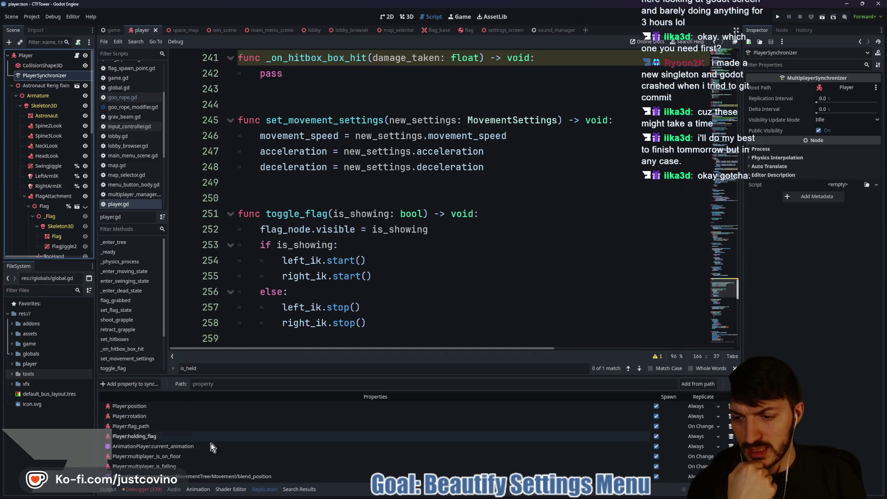
{"action": "scroll", "coordinate": [231, 456], "scroll_direction": "down", "scroll_amount": 3}
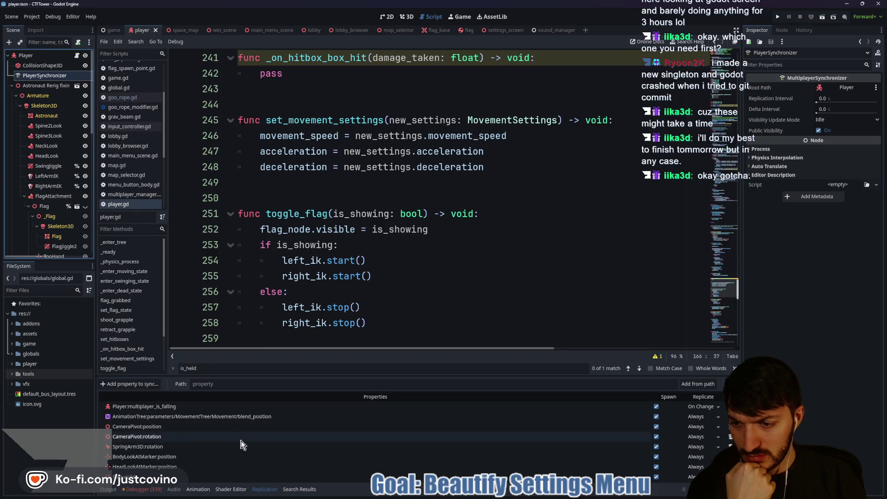
{"action": "scroll", "coordinate": [151, 476], "scroll_direction": "down", "scroll_amount": 1}
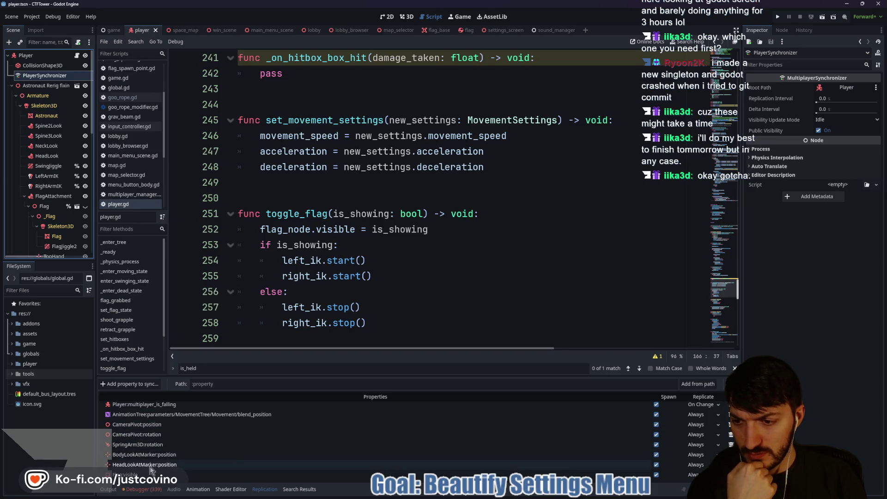
{"action": "scroll", "coordinate": [150, 469], "scroll_direction": "up", "scroll_amount": 2}
{"action": "scroll", "coordinate": [150, 466], "scroll_direction": "up", "scroll_amount": 1}
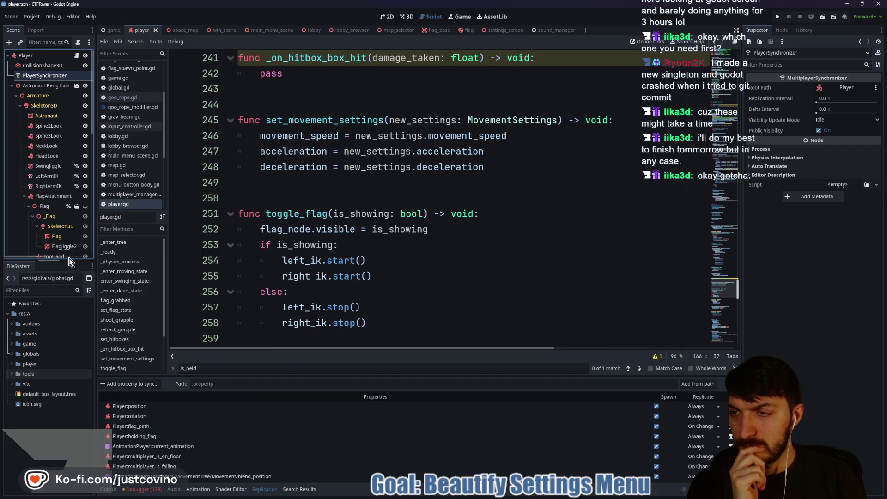
{"action": "scroll", "coordinate": [42, 181], "scroll_direction": "down", "scroll_amount": 10}
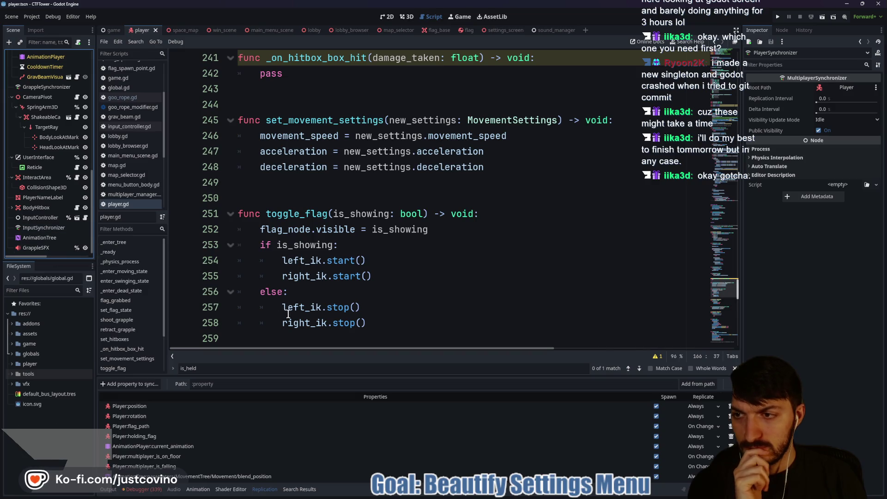
{"action": "mouse_move", "coordinate": [285, 376]}
{"action": "left_mouse_down"}
{"action": "mouse_move", "coordinate": [259, 231]}
{"action": "mouse_move", "coordinate": [226, 153]}
{"action": "left_mouse_up"}
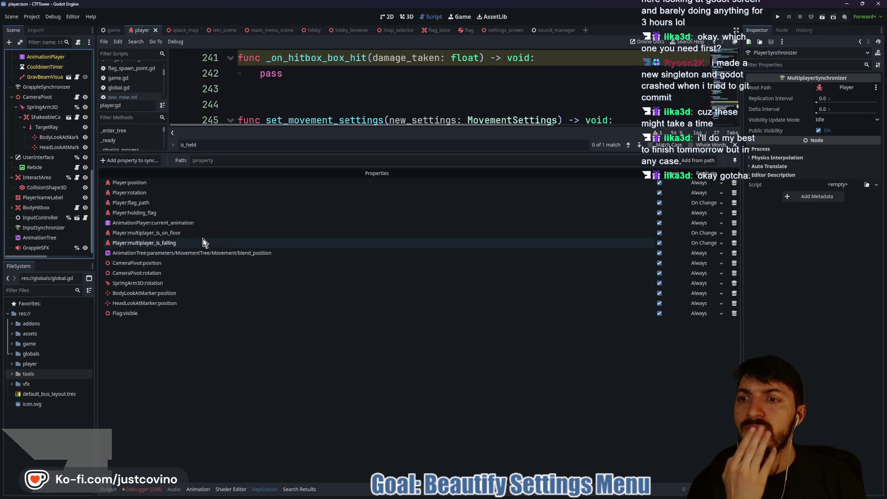
{"action": "left_click", "coordinate": [350, 182]}
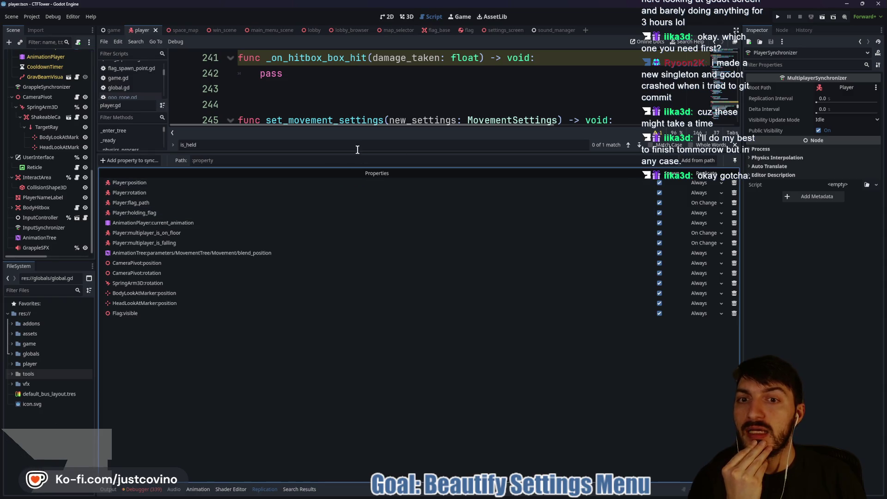
{"action": "left_click_drag", "start_coordinate": [356, 152], "coordinate": [355, 399]}
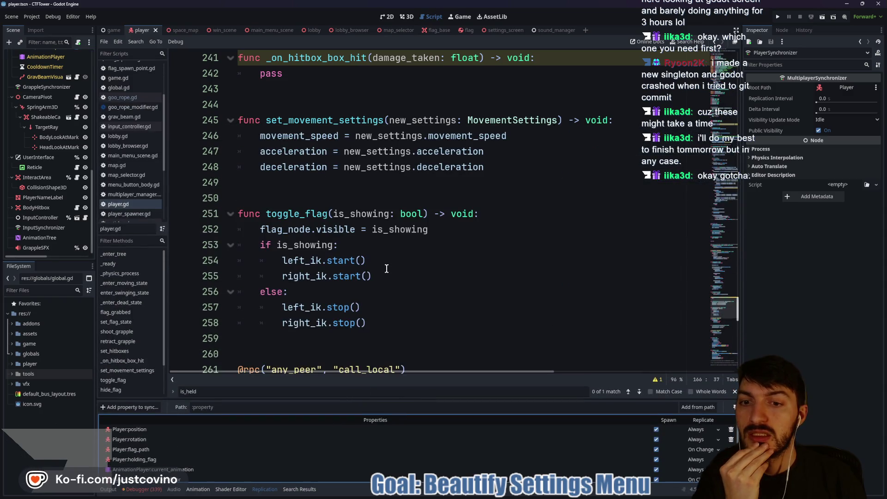
{"action": "scroll", "coordinate": [387, 268], "scroll_direction": "up", "scroll_amount": 20}
{"action": "scroll", "coordinate": [387, 269], "scroll_direction": "up", "scroll_amount": 20}
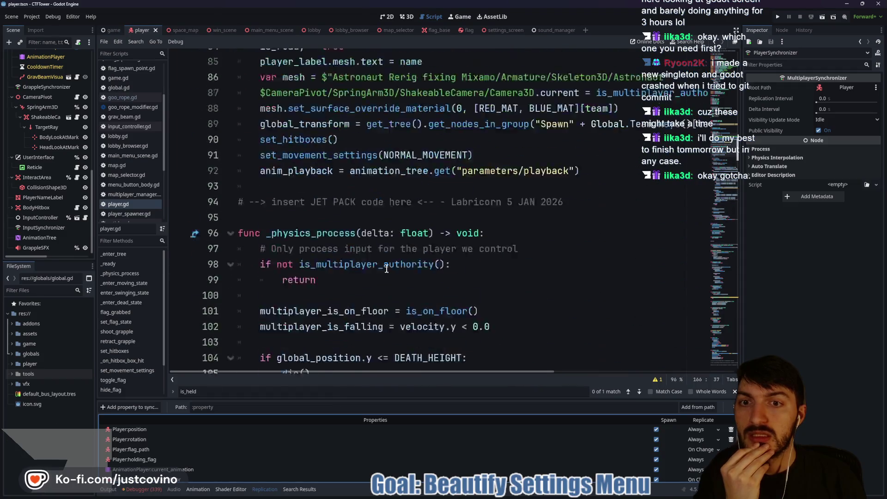
{"action": "scroll", "coordinate": [387, 268], "scroll_direction": "up", "scroll_amount": 6}
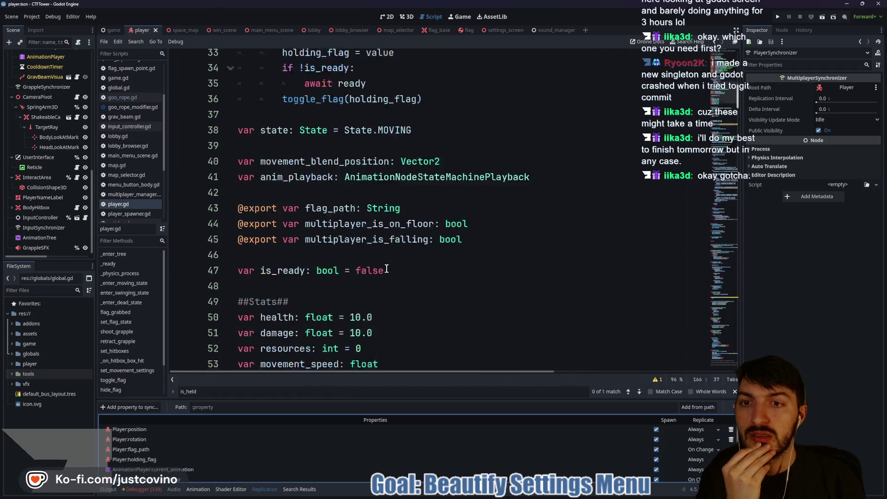
{"action": "mouse_move", "coordinate": [305, 282]}
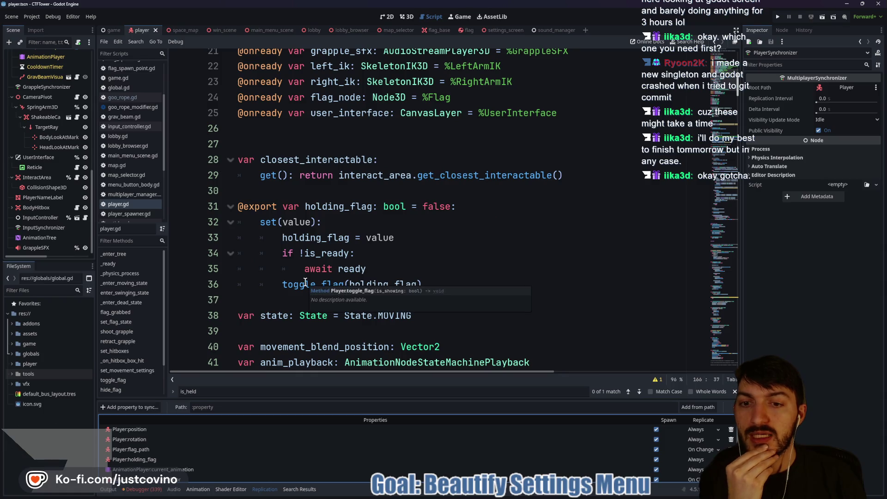
{"action": "double_click", "coordinate": [317, 286]}
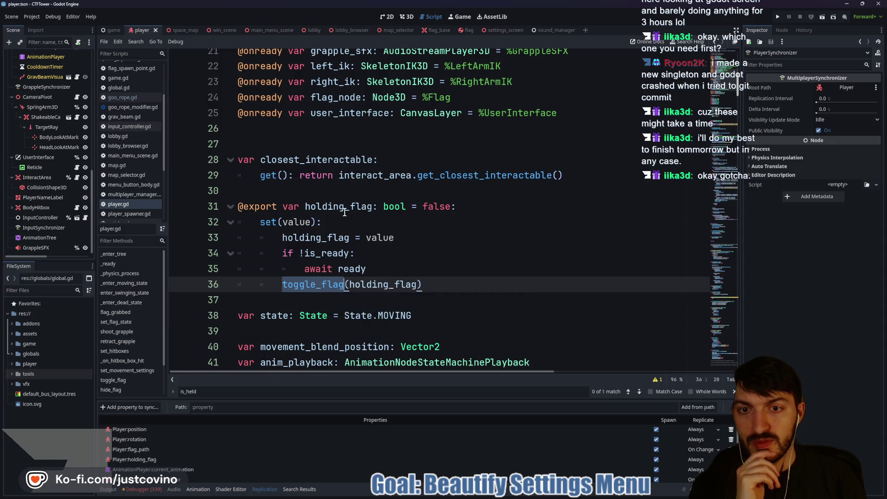
{"action": "double_click", "coordinate": [328, 206]}
{"action": "scroll", "coordinate": [376, 283], "scroll_direction": "down", "scroll_amount": 10}
{"action": "scroll", "coordinate": [376, 284], "scroll_direction": "down", "scroll_amount": 20}
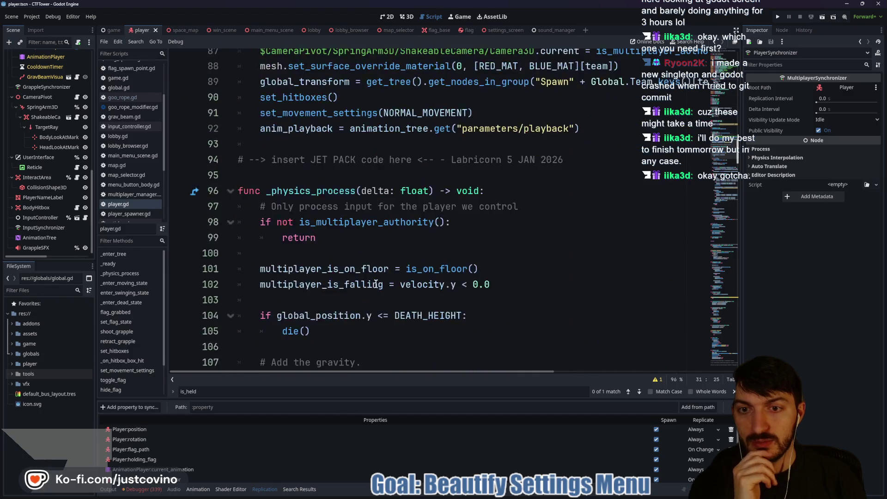
{"action": "scroll", "coordinate": [376, 283], "scroll_direction": "down", "scroll_amount": 20}
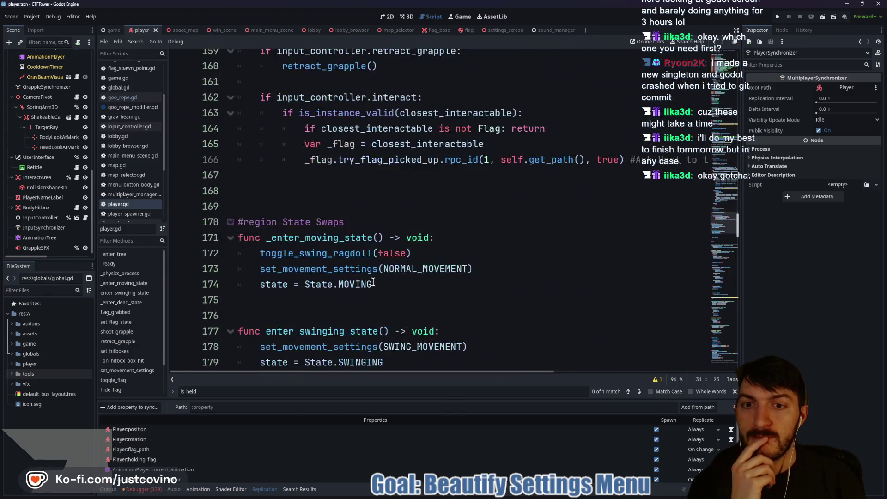
{"action": "scroll", "coordinate": [370, 277], "scroll_direction": "down", "scroll_amount": 19}
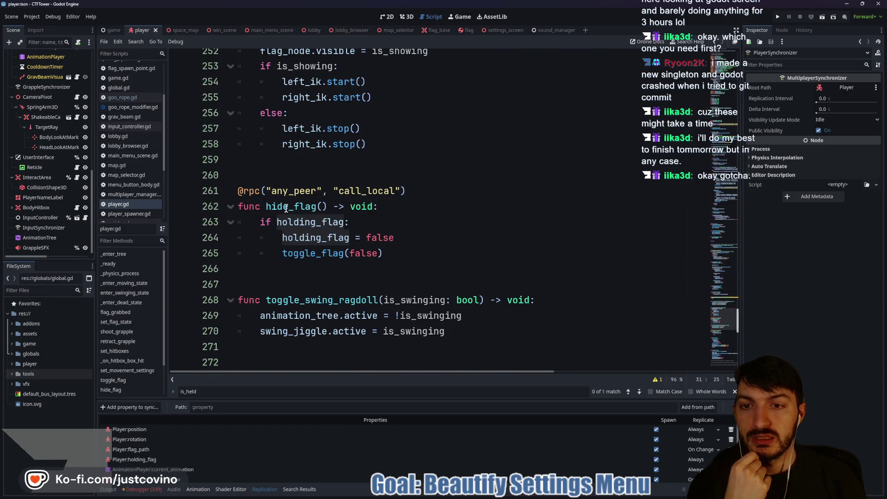
{"action": "scroll", "coordinate": [352, 241], "scroll_direction": "up", "scroll_amount": 4}
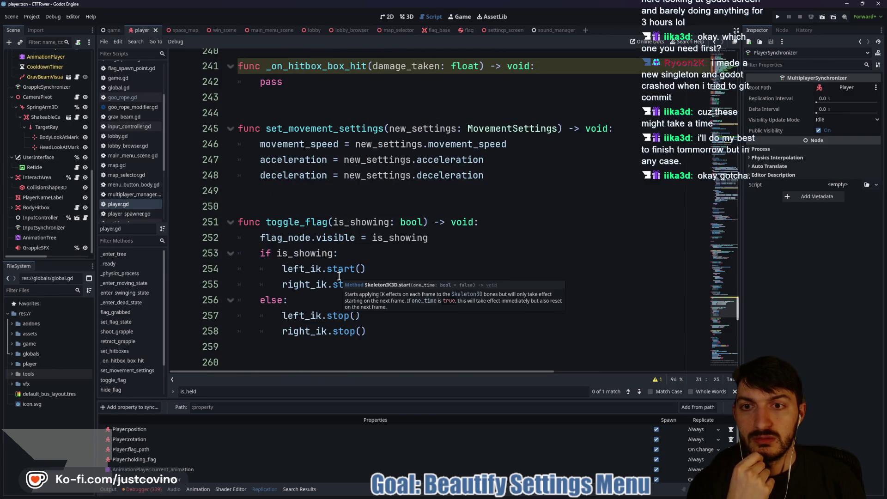
{"action": "scroll", "coordinate": [339, 276], "scroll_direction": "up", "scroll_amount": 10}
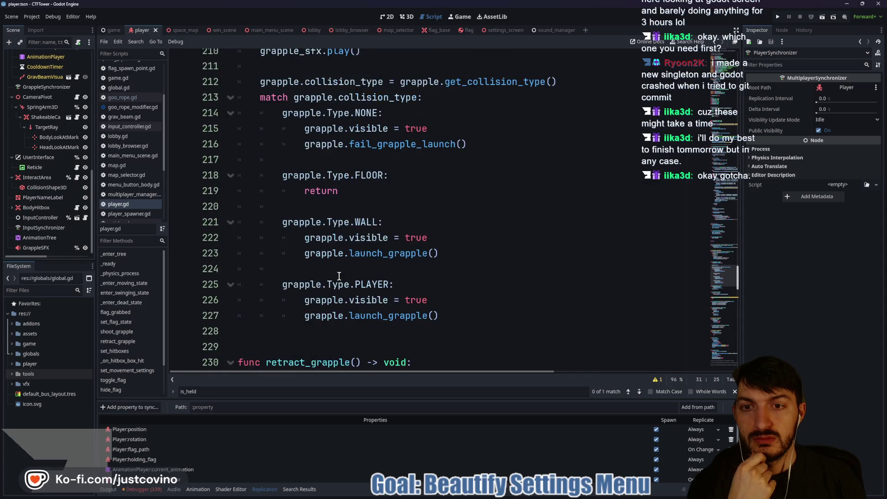
{"action": "scroll", "coordinate": [339, 277], "scroll_direction": "up", "scroll_amount": 5}
{"action": "scroll", "coordinate": [321, 245], "scroll_direction": "up", "scroll_amount": 2}
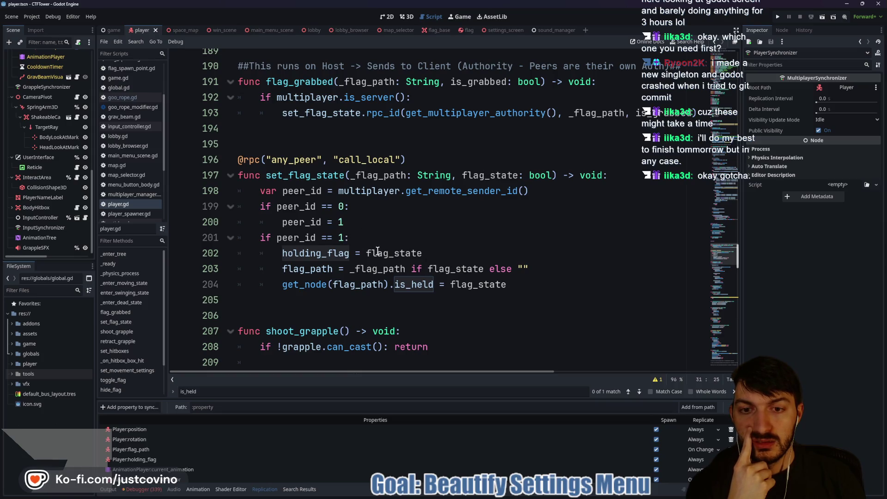
Step: Review set_flag_state and the holding_flag setter in player.gd, then switch to flag.gd
{"action": "scroll", "coordinate": [344, 240], "scroll_direction": "up", "scroll_amount": 2}
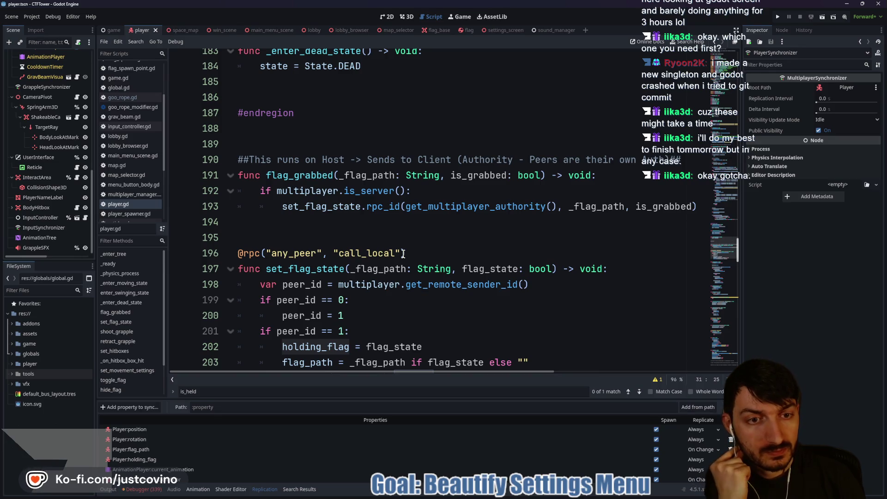
{"action": "scroll", "coordinate": [403, 253], "scroll_direction": "down", "scroll_amount": 1}
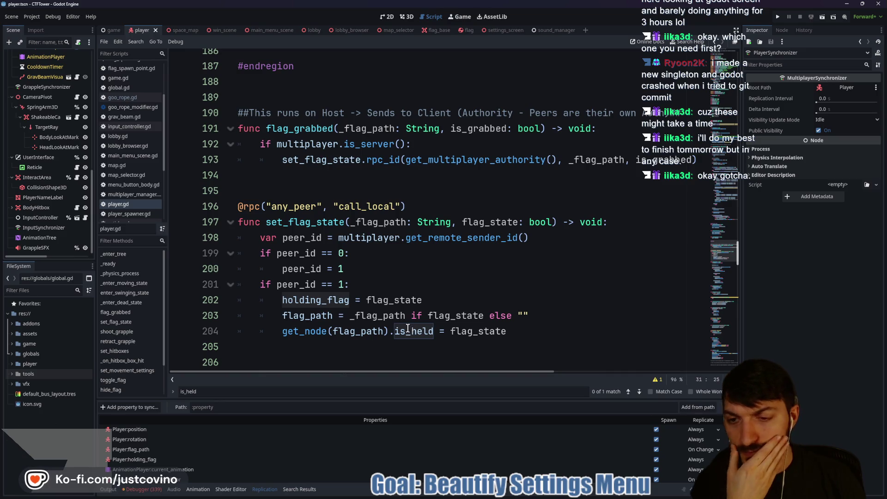
{"action": "scroll", "coordinate": [406, 277], "scroll_direction": "down", "scroll_amount": 5}
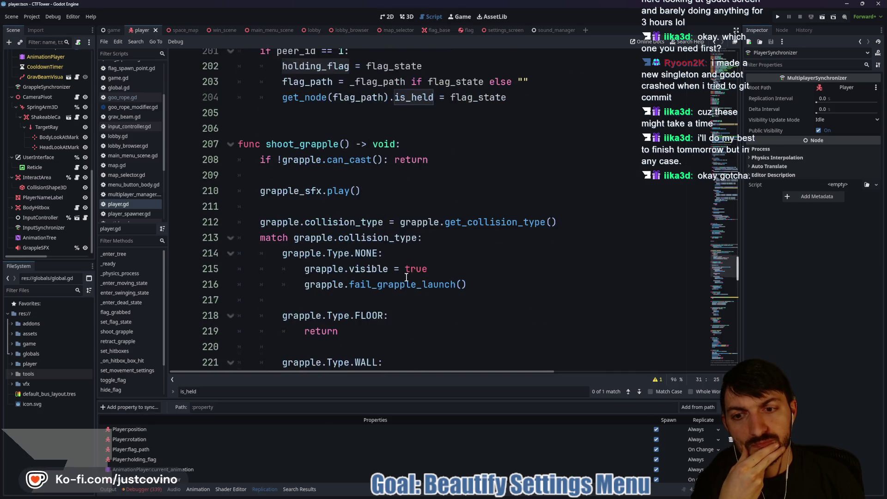
{"action": "scroll", "coordinate": [400, 269], "scroll_direction": "up", "scroll_amount": 5}
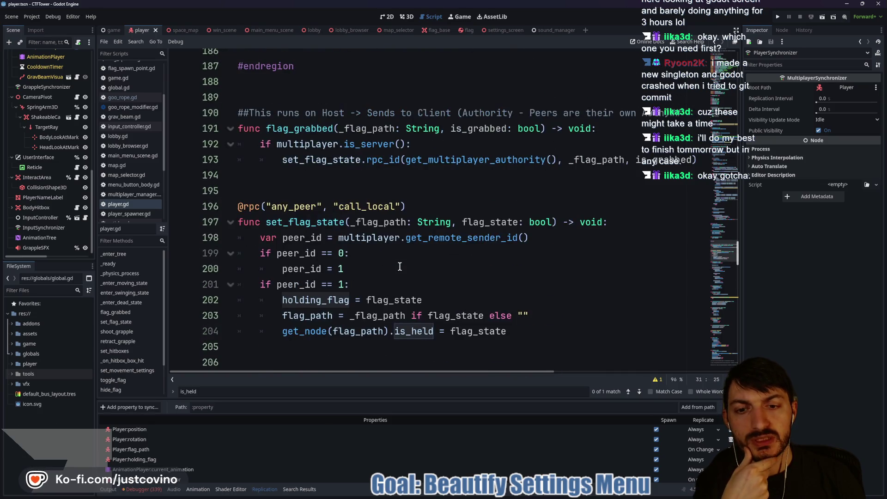
{"action": "scroll", "coordinate": [400, 267], "scroll_direction": "up", "scroll_amount": 14}
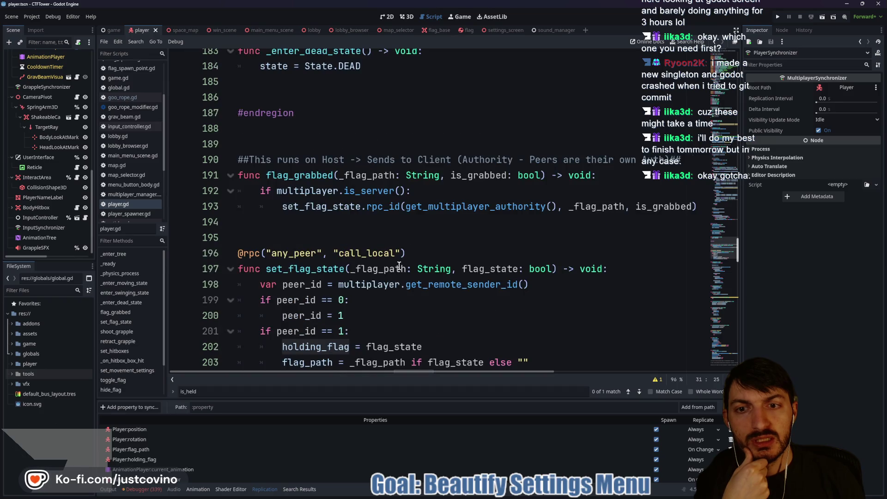
{"action": "scroll", "coordinate": [398, 265], "scroll_direction": "up", "scroll_amount": 20}
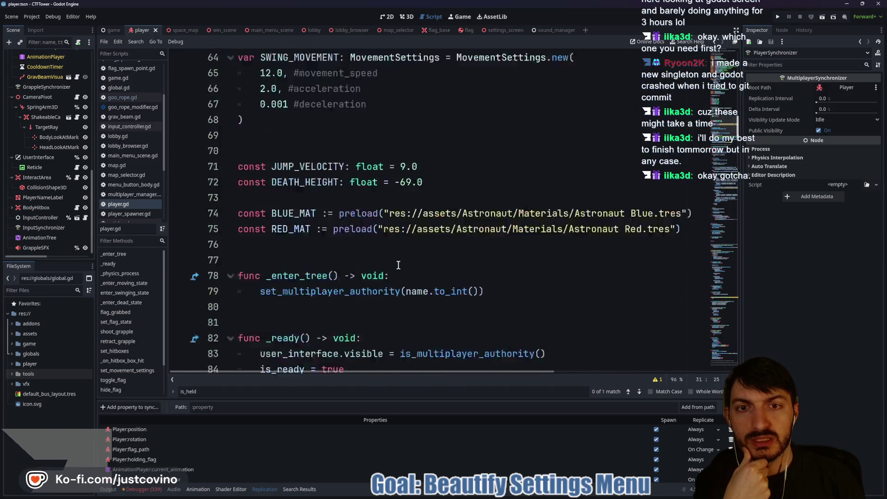
{"action": "scroll", "coordinate": [398, 264], "scroll_direction": "down", "scroll_amount": 3}
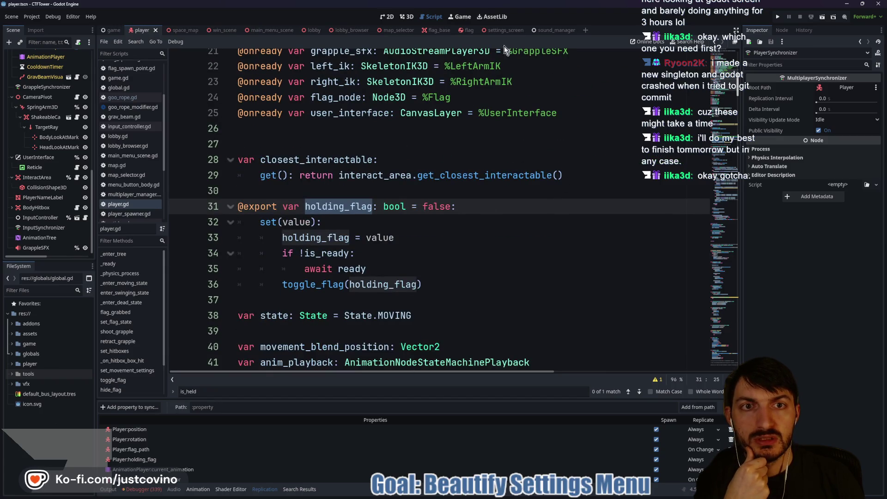
{"action": "left_click", "coordinate": [473, 31]}
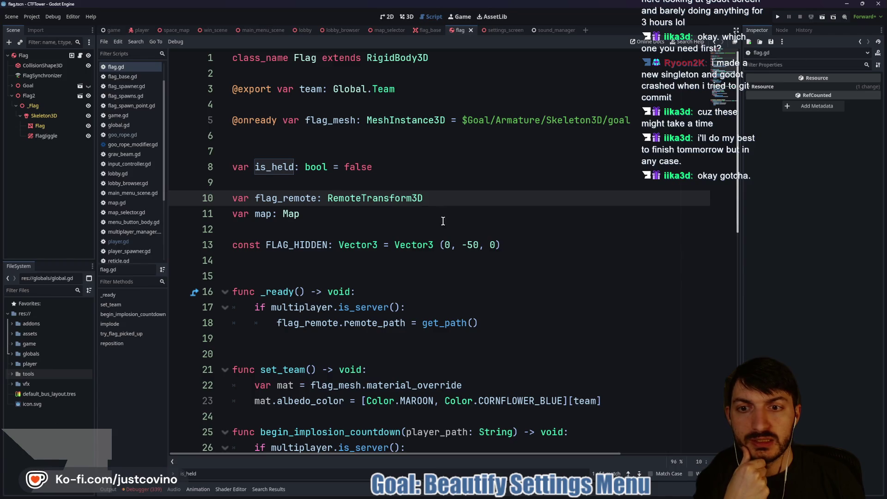
Step: Add get_node(player_path).holding_flag = false below toggle_flag, save, and comment out toggle_flag(false)
{"action": "scroll", "coordinate": [396, 216], "scroll_direction": "down", "scroll_amount": 8}
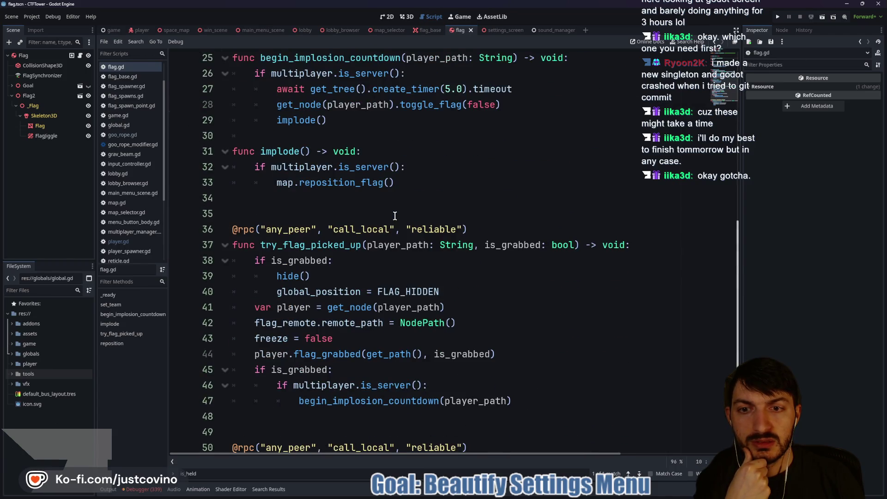
{"action": "scroll", "coordinate": [396, 182], "scroll_direction": "up", "scroll_amount": 2}
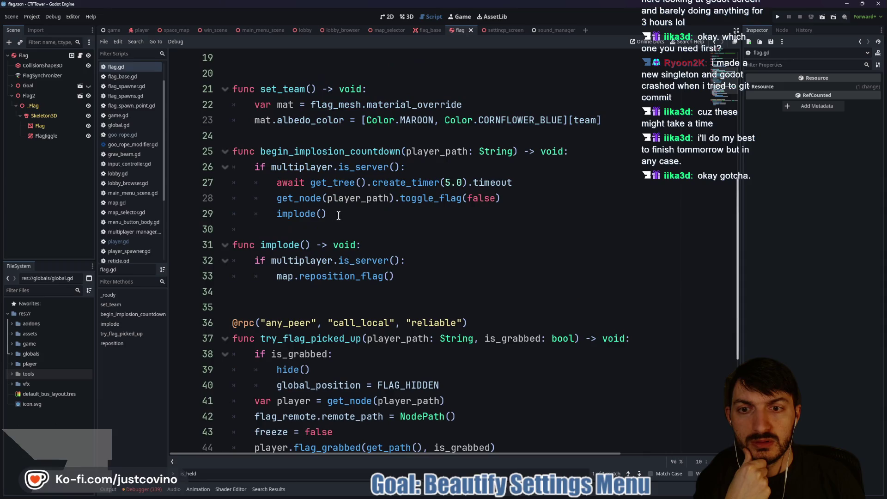
{"action": "left_click", "coordinate": [529, 199]}
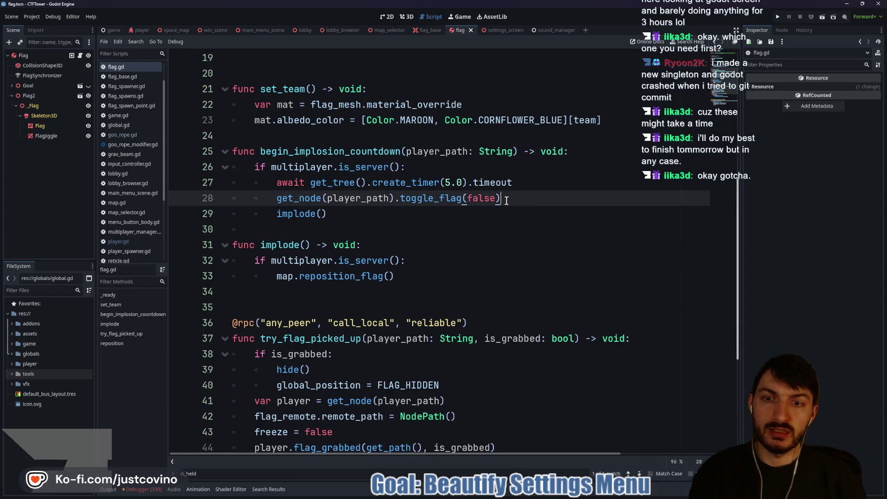
{"action": "key", "text": "Return"}
{"action": "type", "text": "et_node(pla"}
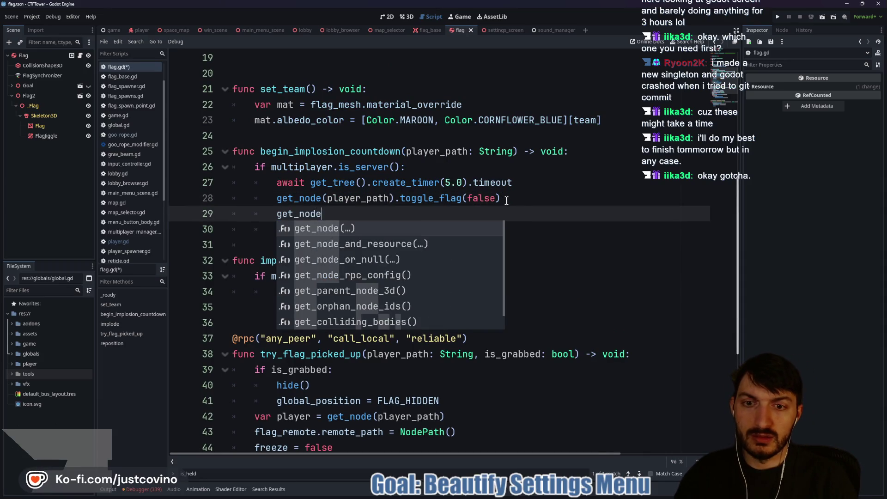
{"action": "key", "text": "Return"}
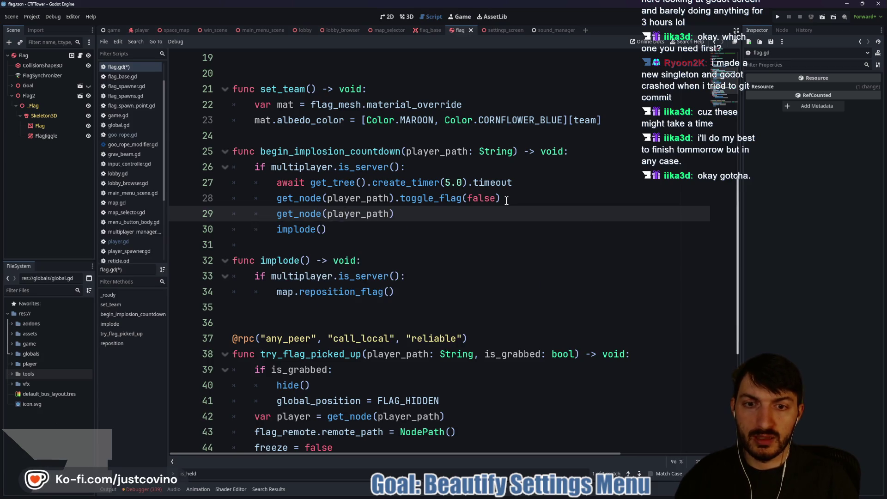
{"action": "type", "text": ".hold"}
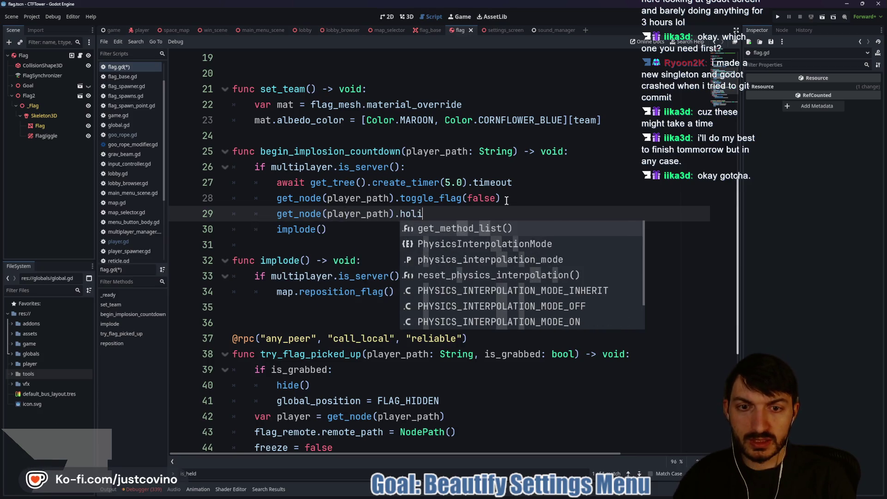
{"action": "type", "text": "ing_flag"}
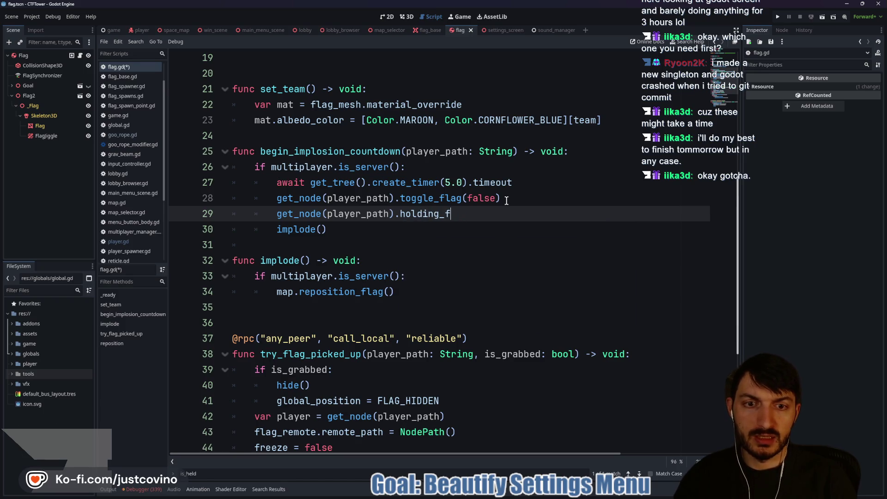
{"action": "type", "text": " = false"}
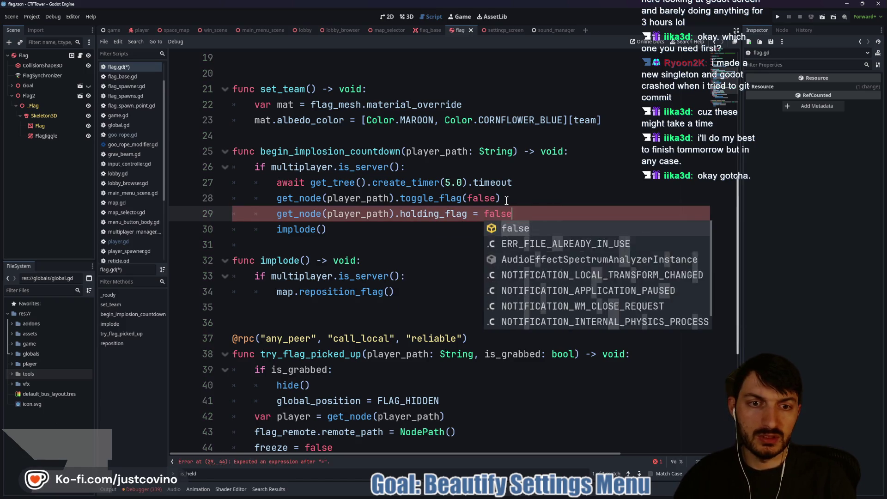
{"action": "key", "text": "ctrl+s"}
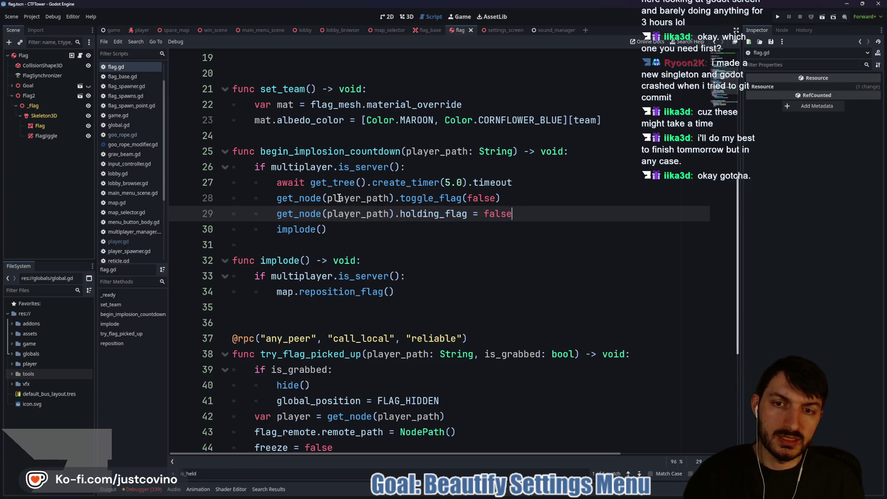
{"action": "left_click", "coordinate": [276, 198]}
{"action": "type", "text": "#"}
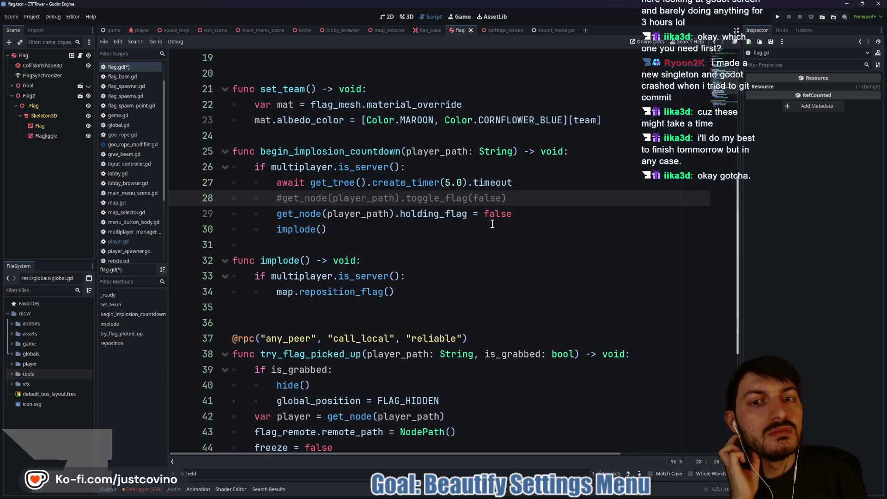
Step: Run the project, host in one window, join lobby 0 in the other, and start the match
{"action": "left_click", "coordinate": [779, 16]}
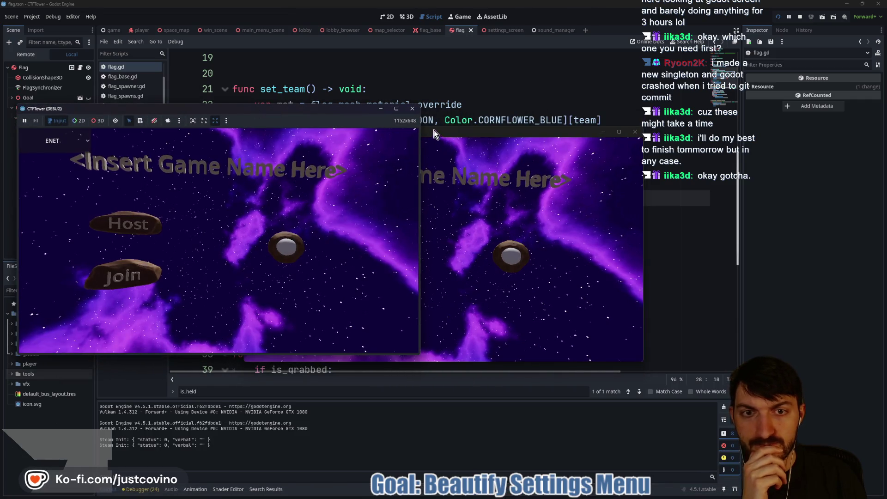
{"action": "left_click", "coordinate": [126, 224]}
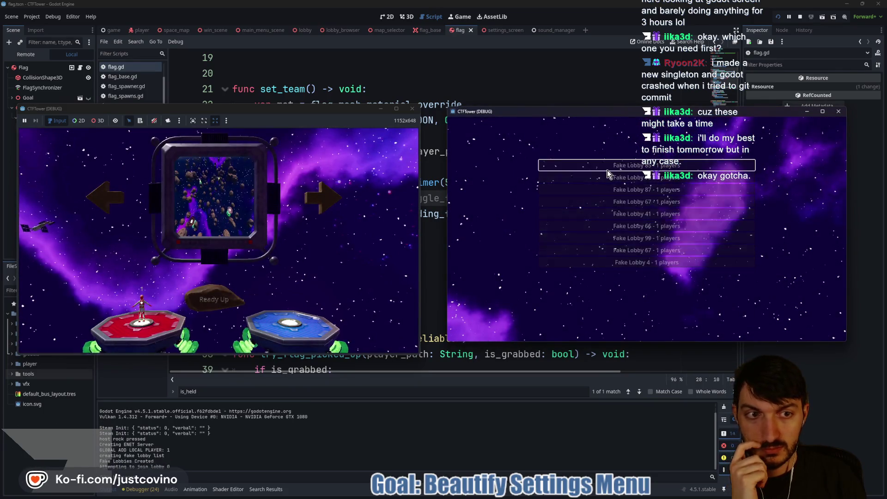
{"action": "left_click", "coordinate": [607, 170]}
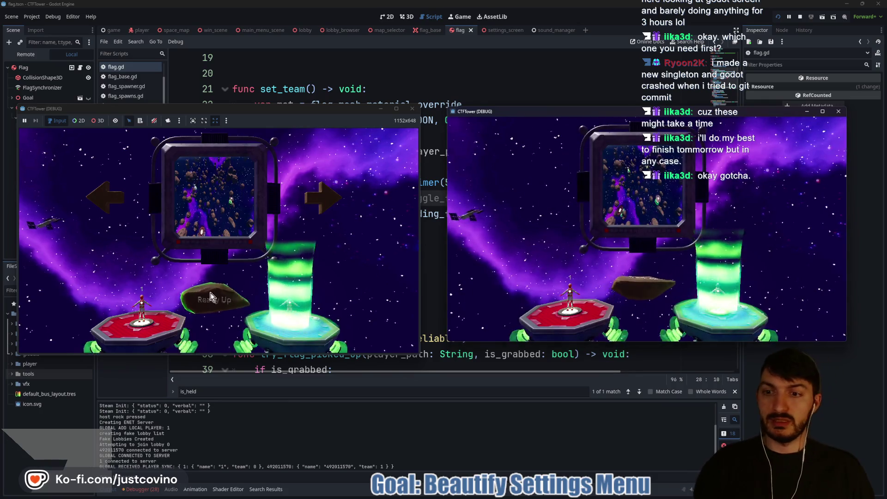
{"action": "left_click", "coordinate": [218, 295]}
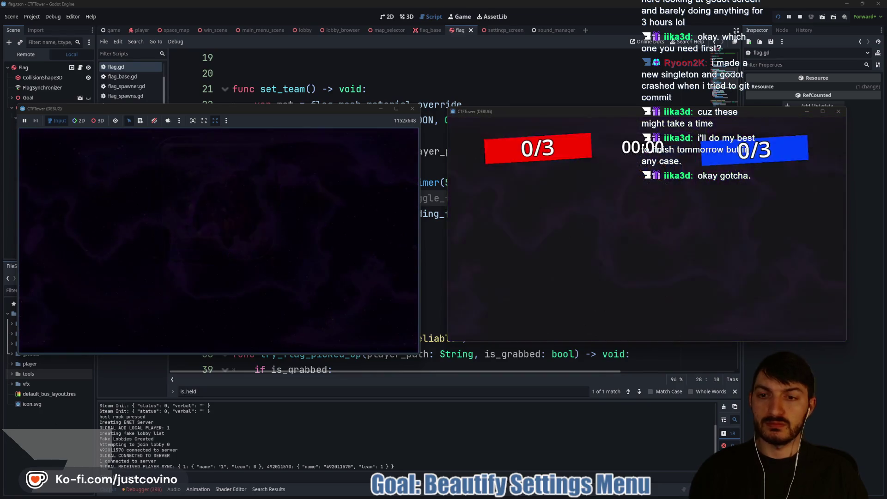
{"action": "key", "text": "super"}
{"action": "key", "text": "Escape"}
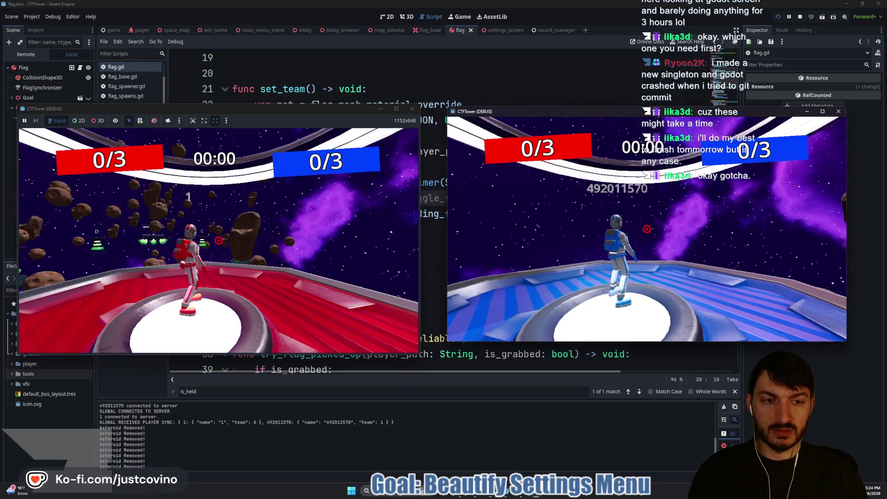
{"action": "key", "text": "w"}
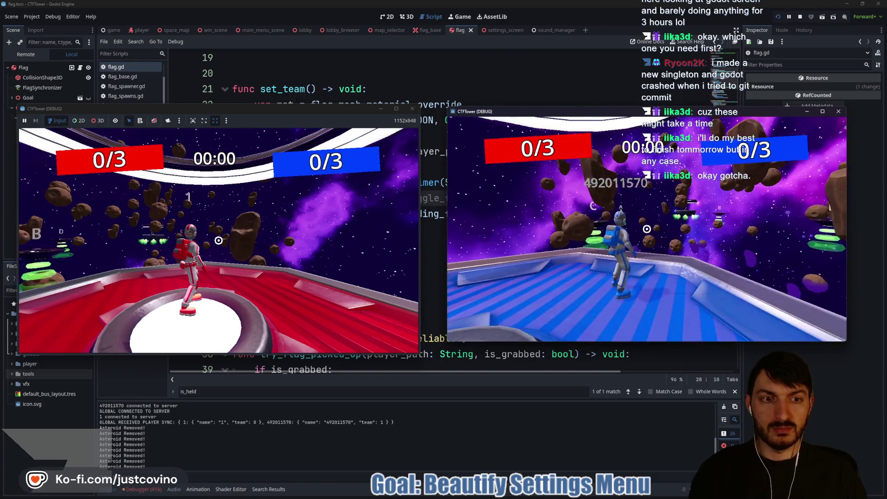
{"action": "left_click", "coordinate": [317, 212]}
{"action": "key", "text": "w"}
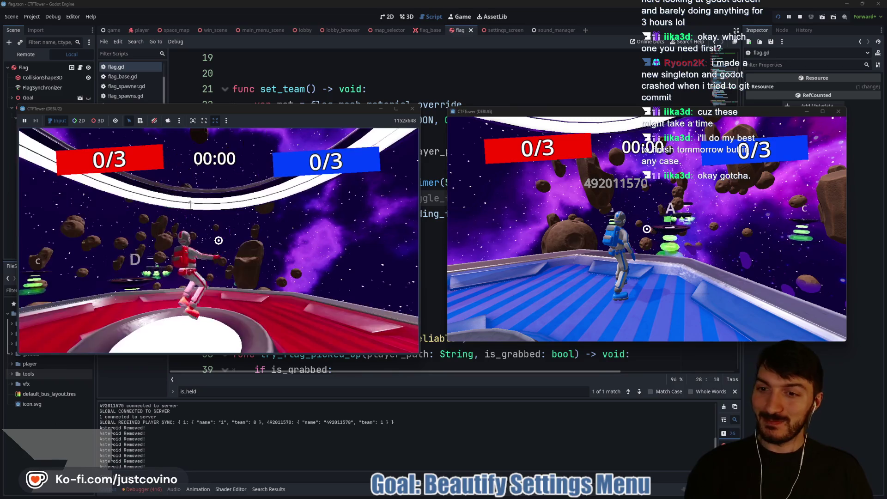
{"action": "key", "text": "w"}
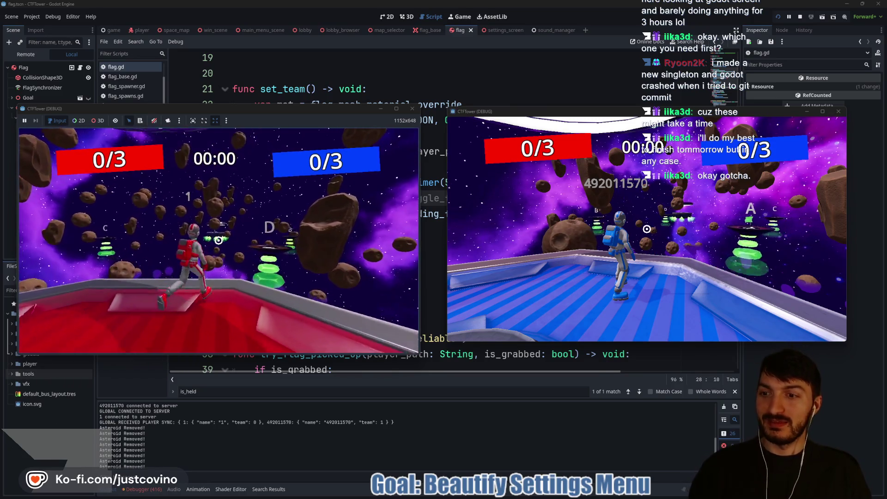
{"action": "left_click", "coordinate": [219, 240]}
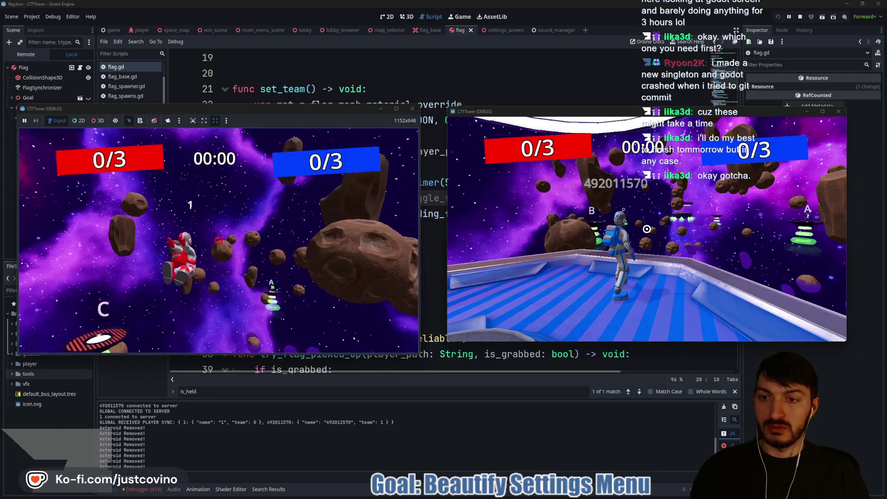
{"action": "left_click", "coordinate": [218, 240]}
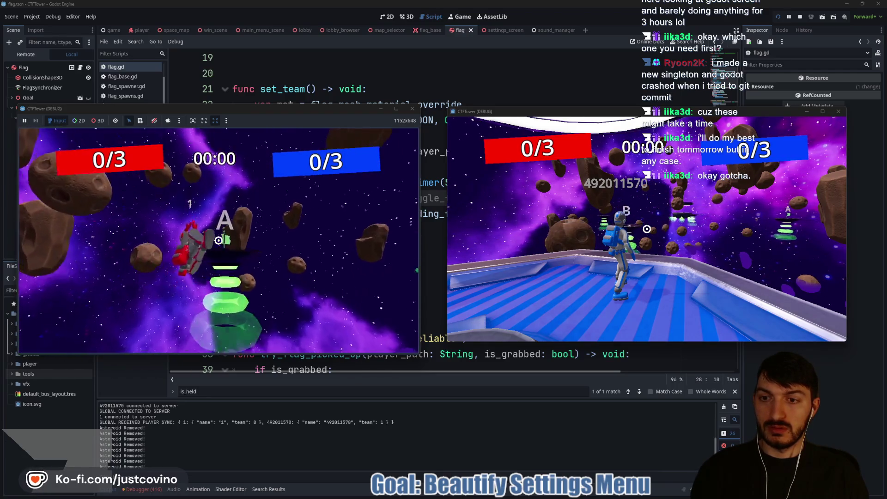
{"action": "left_click", "coordinate": [219, 239]}
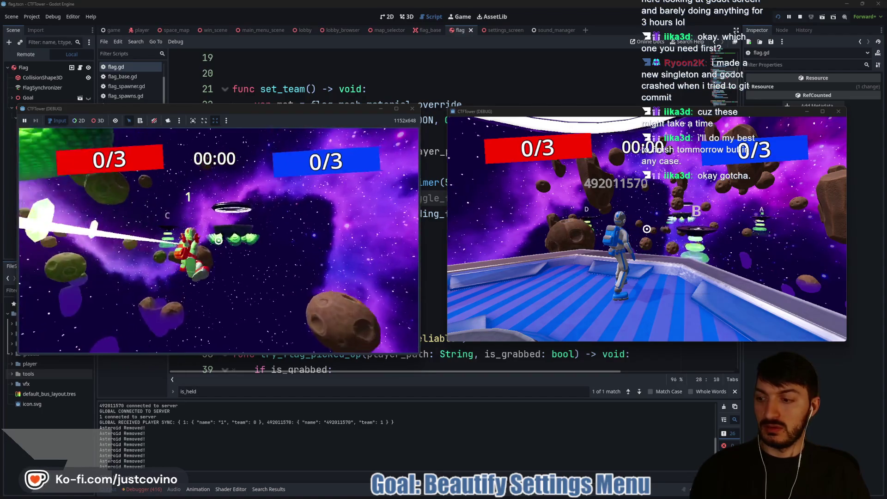
{"action": "left_click", "coordinate": [219, 239]}
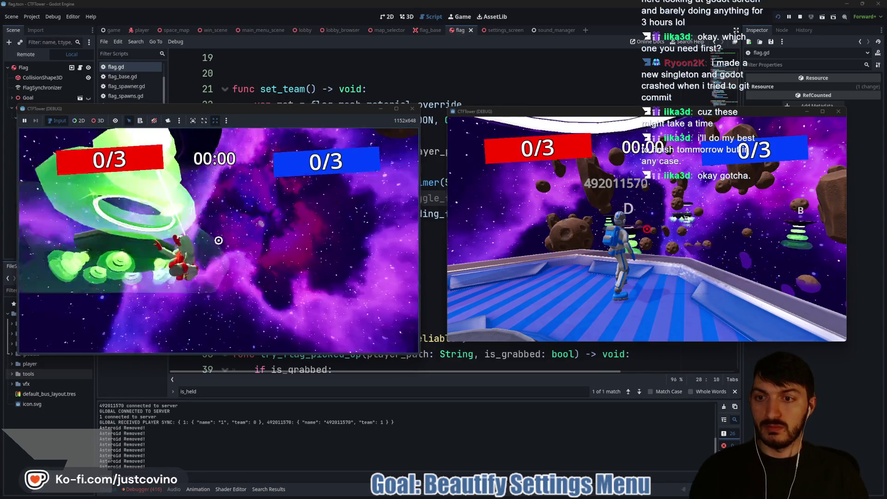
{"action": "left_click", "coordinate": [219, 240]}
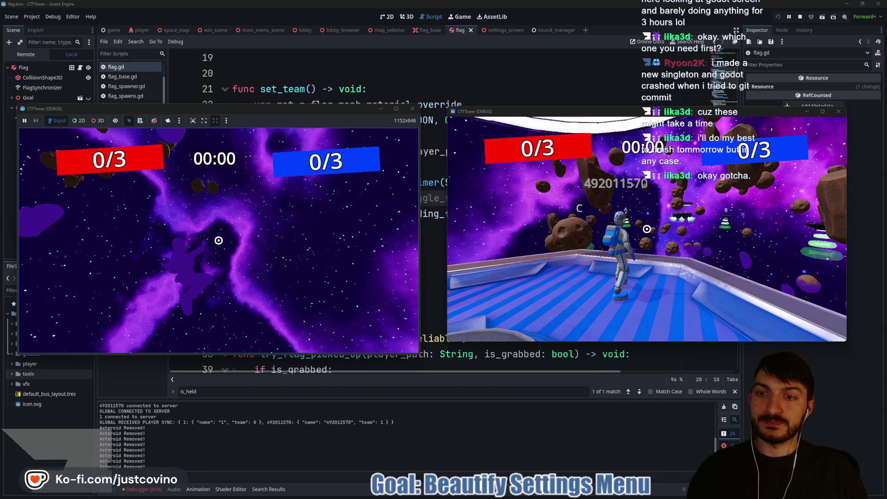
{"action": "key", "text": "w"}
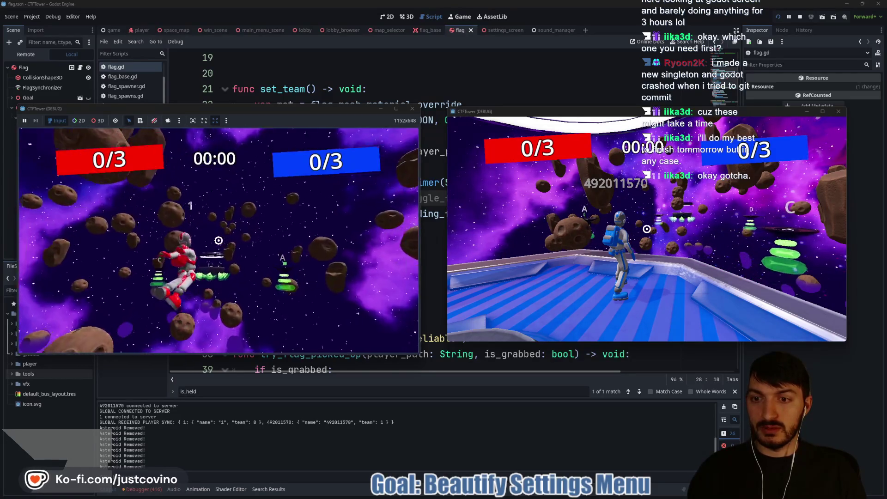
{"action": "left_click", "coordinate": [219, 240]}
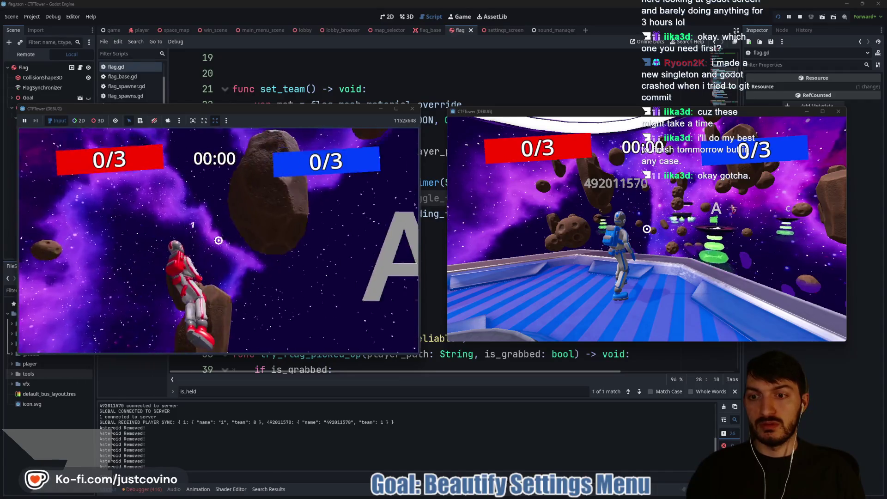
{"action": "left_click", "coordinate": [219, 240]}
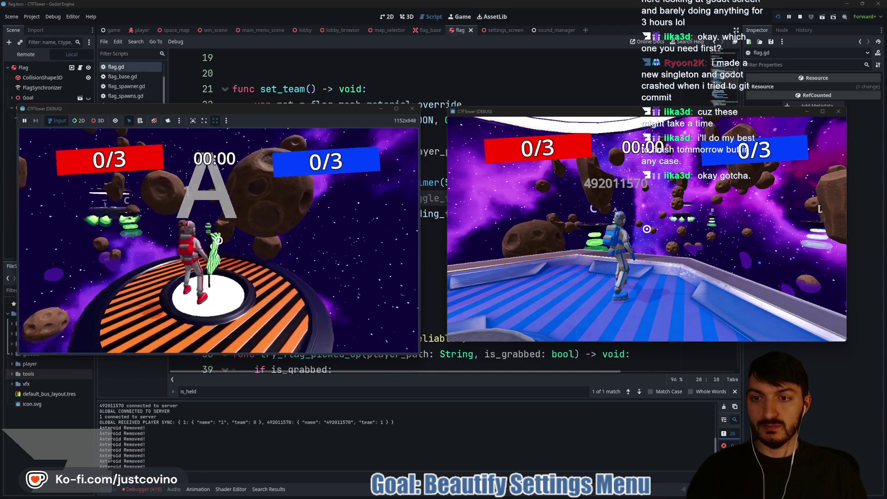
{"action": "key", "text": "w"}
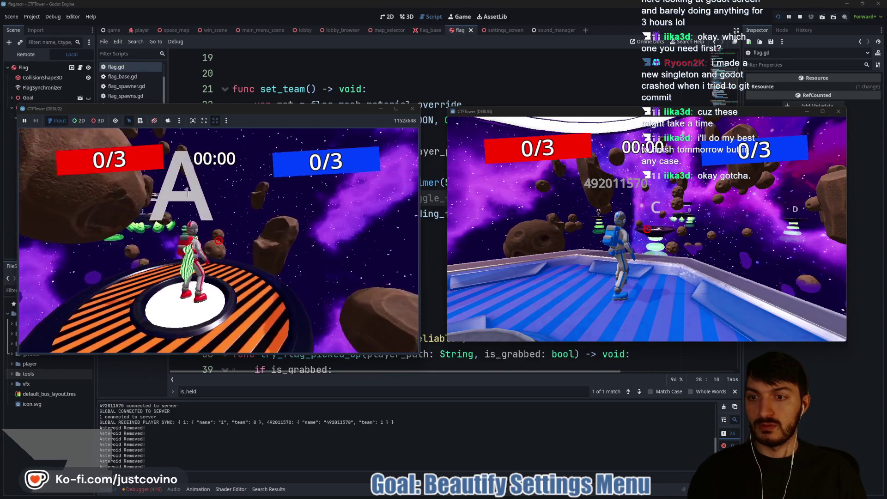
{"action": "key", "text": "w"}
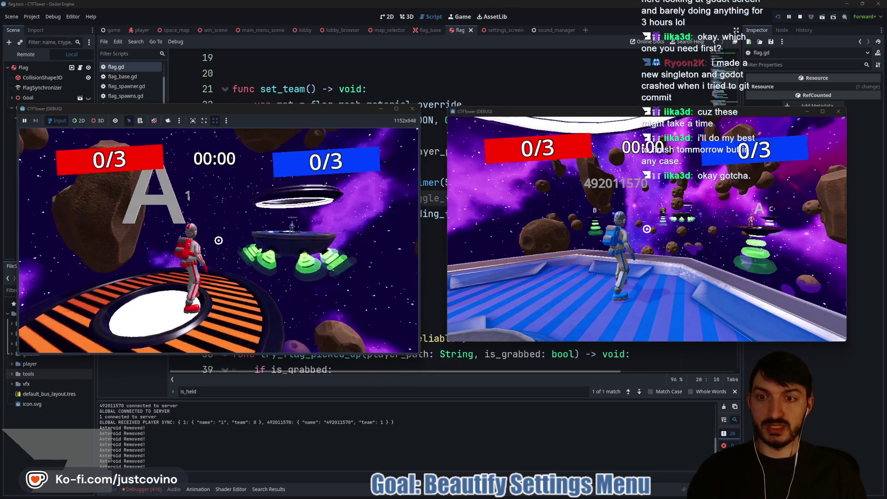
{"action": "key", "text": "space"}
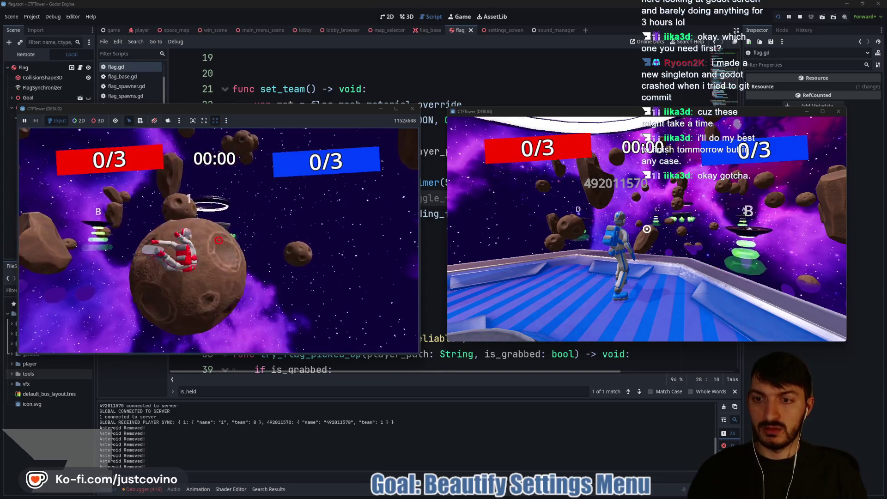
Step: Stop the game, delete the commented toggle_flag line, add blank lines around begin_implosion_countdown, and save
{"action": "key", "text": "F8"}
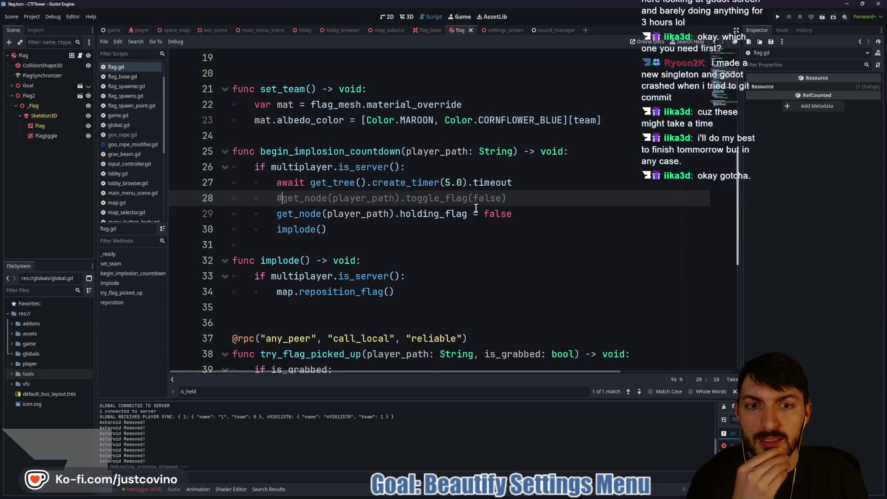
{"action": "left_click_drag", "start_coordinate": [526, 194], "coordinate": [259, 198]}
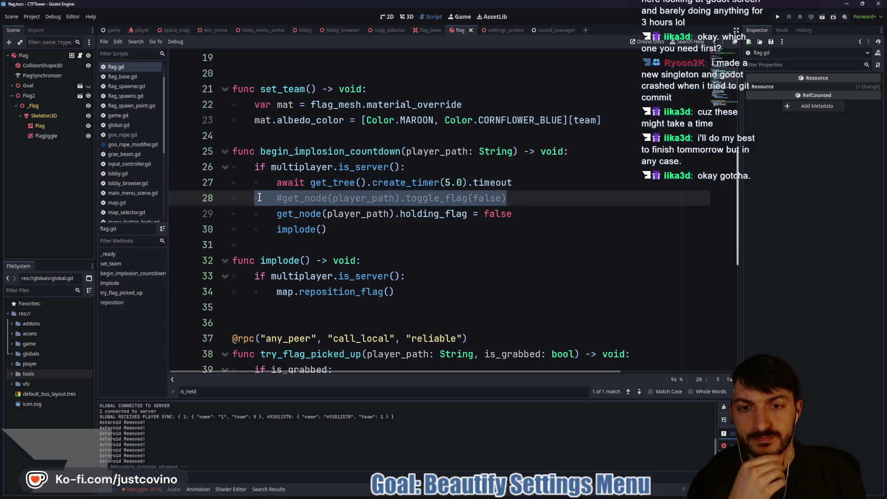
{"action": "key", "text": "BackSpace"}
{"action": "key", "text": "BackSpace"}
{"action": "key", "text": "BackSpace"}
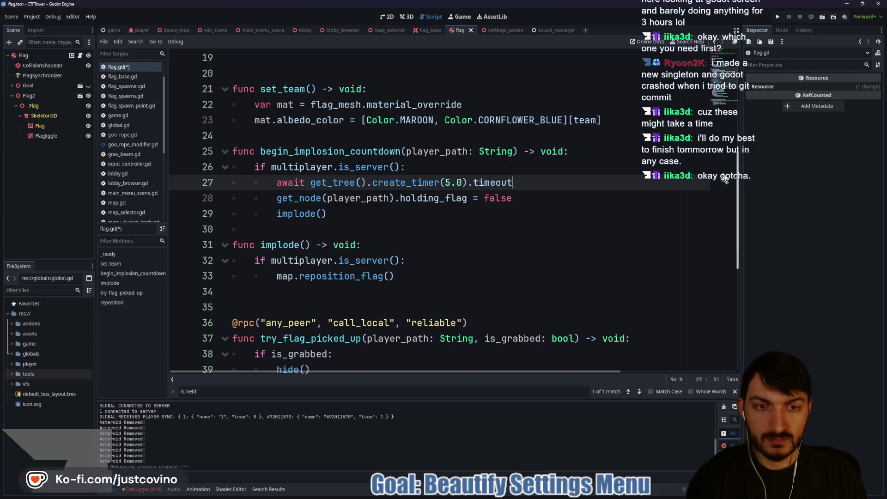
{"action": "left_click", "coordinate": [349, 139]}
{"action": "key", "text": "Return"}
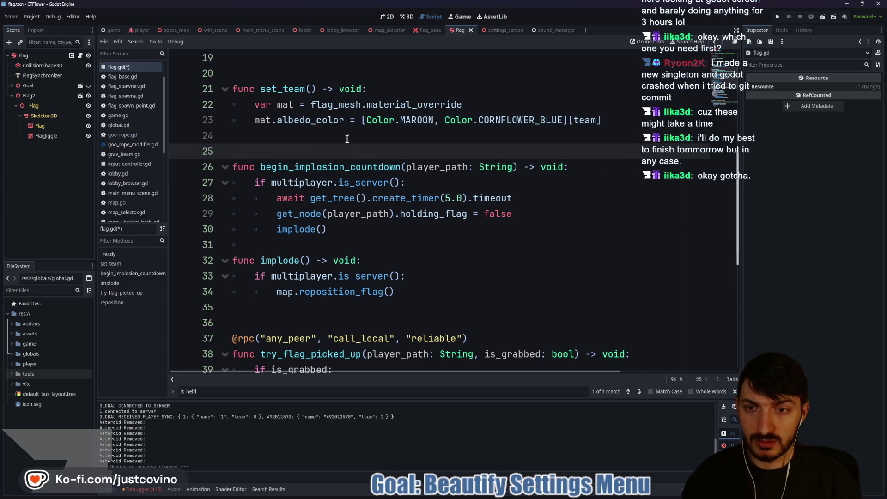
{"action": "left_click", "coordinate": [296, 251]}
{"action": "key", "text": "Return"}
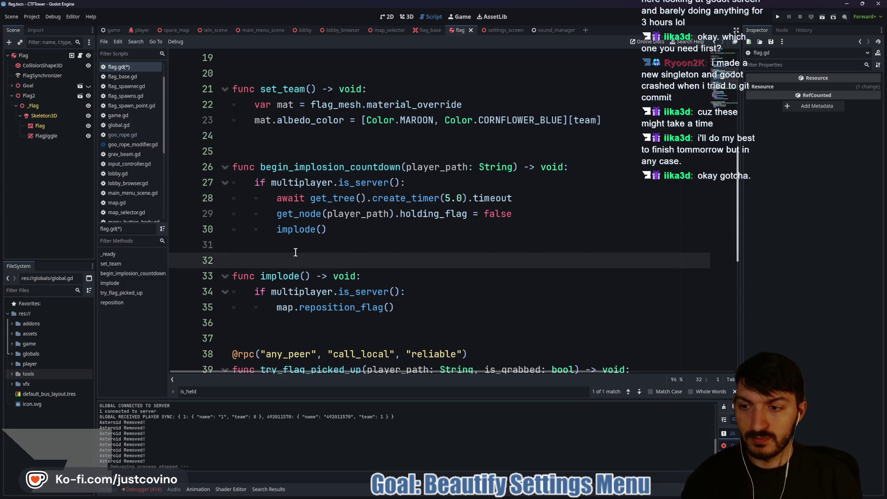
{"action": "key", "text": "ctrl+s"}
Step: Append '##TODO replace with actual timer on Flag visual' after the timer call and save
{"action": "left_click", "coordinate": [574, 195]}
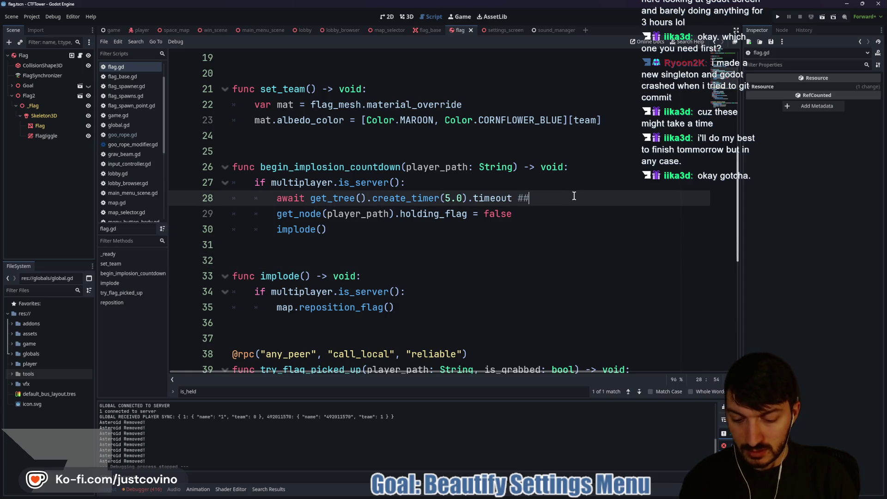
{"action": "type", "text": "replace with a"}
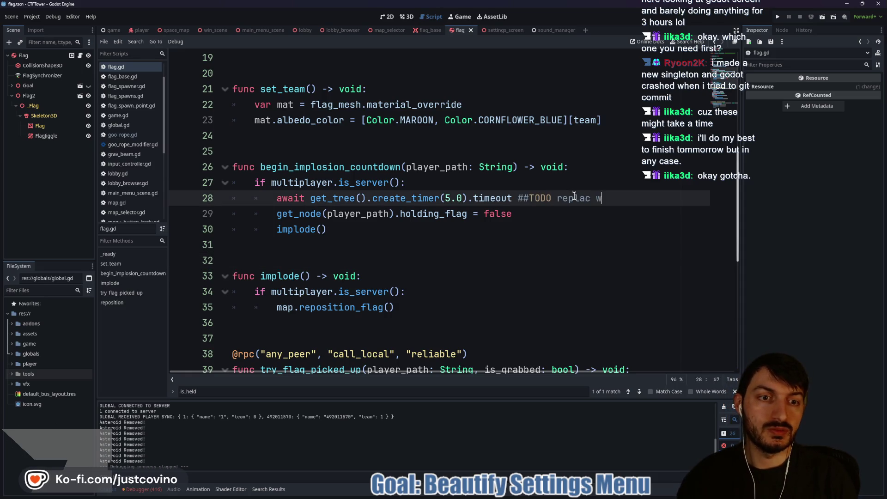
{"action": "type", "text": "ctual "}
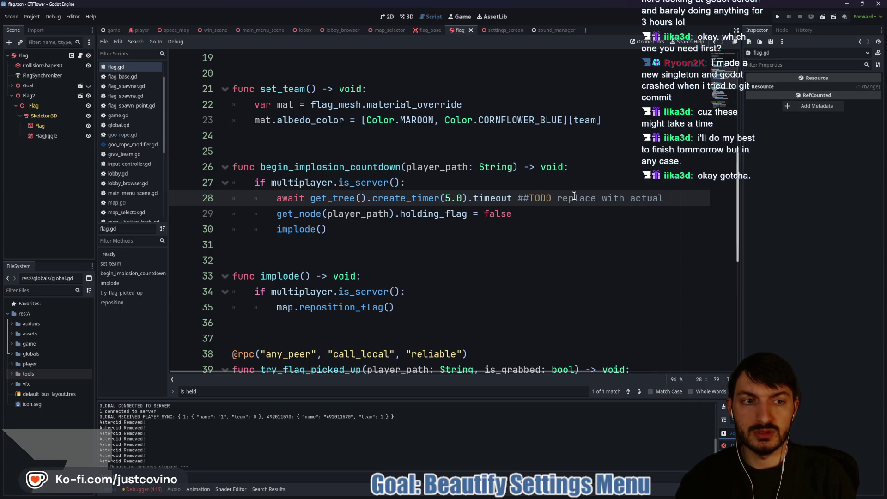
{"action": "type", "text": "r for"}
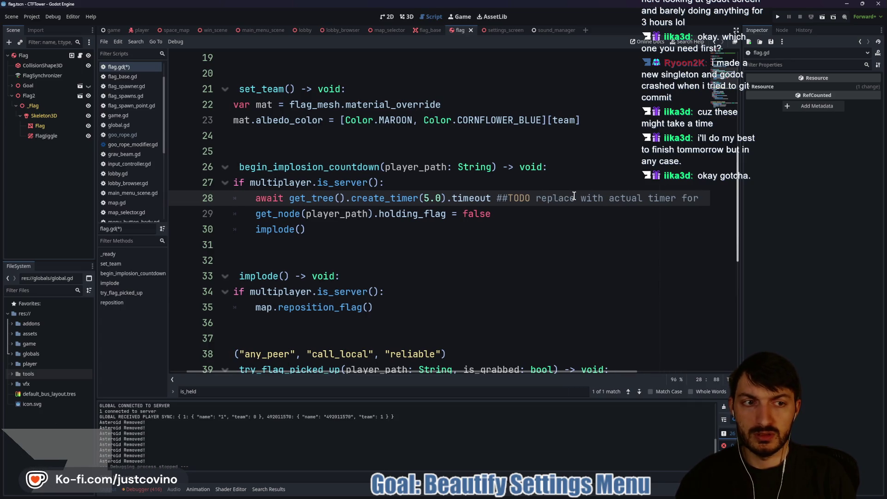
{"action": "type", "text": " Flag visual"}
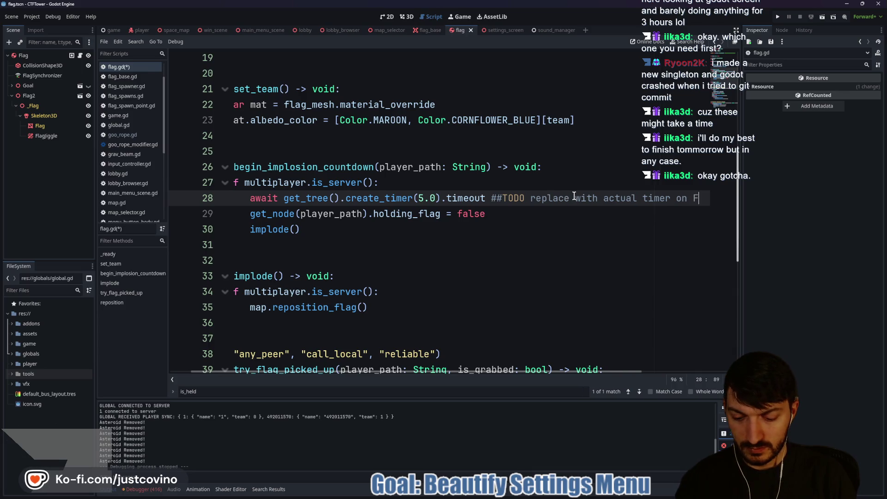
{"action": "key", "text": "ctrl+s"}
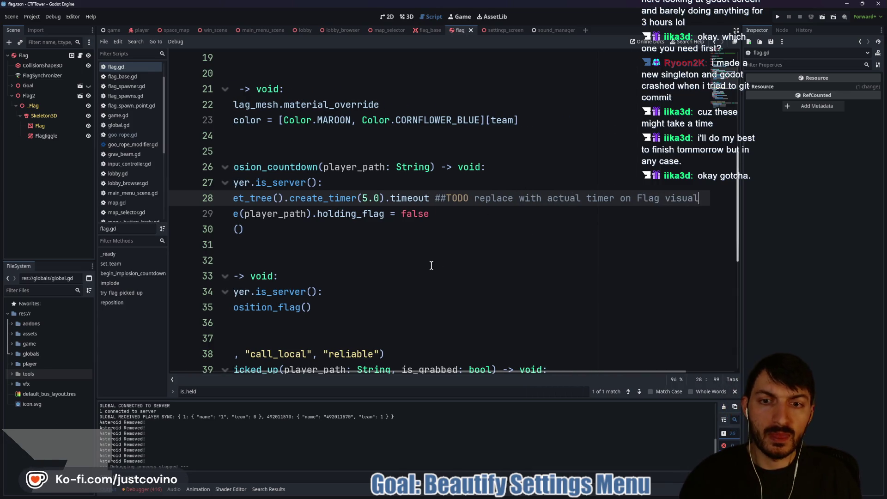
{"action": "scroll", "coordinate": [396, 265], "scroll_direction": "left", "scroll_amount": 5}
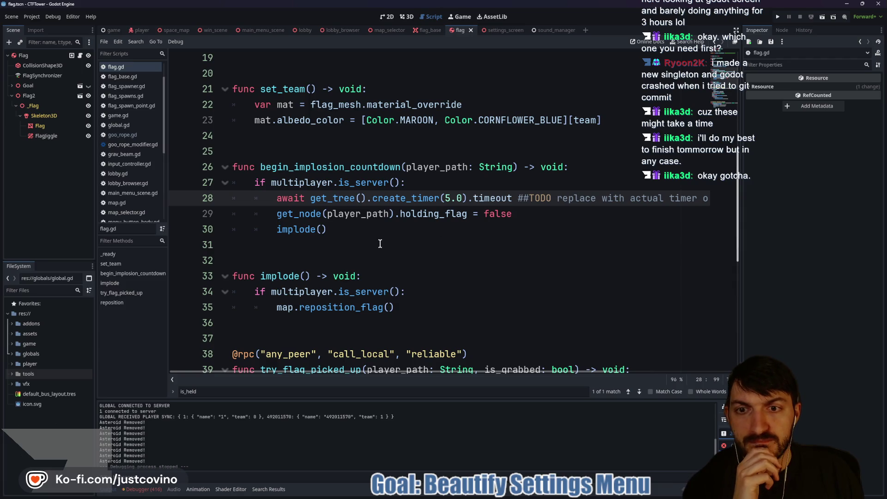
{"action": "left_click", "coordinate": [321, 233]}
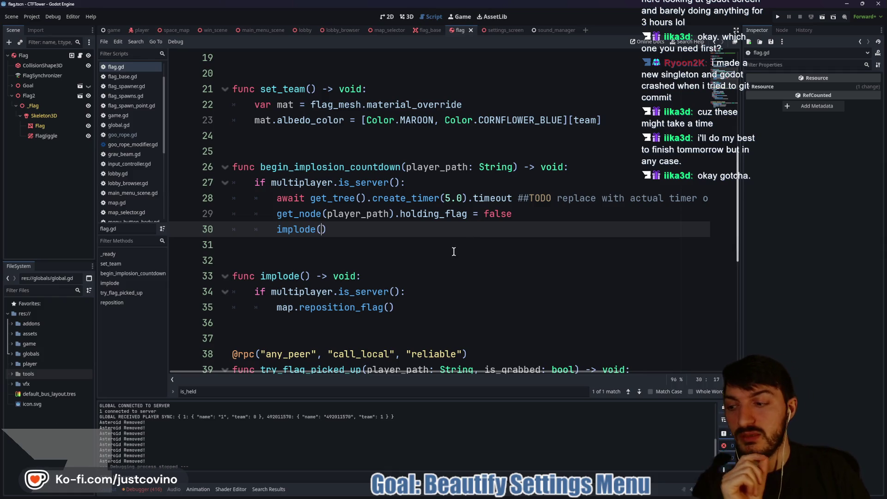
Step: Locate and select the begin_implosion_countdown call on line 49
{"action": "scroll", "coordinate": [450, 251], "scroll_direction": "down", "scroll_amount": 1}
{"action": "scroll", "coordinate": [447, 244], "scroll_direction": "down", "scroll_amount": 1}
{"action": "scroll", "coordinate": [436, 203], "scroll_direction": "down", "scroll_amount": 2}
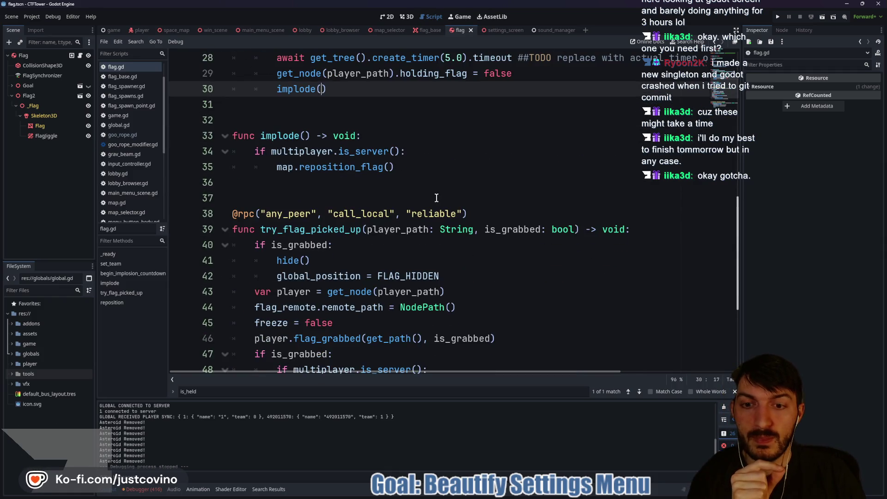
{"action": "scroll", "coordinate": [435, 198], "scroll_direction": "down", "scroll_amount": 1}
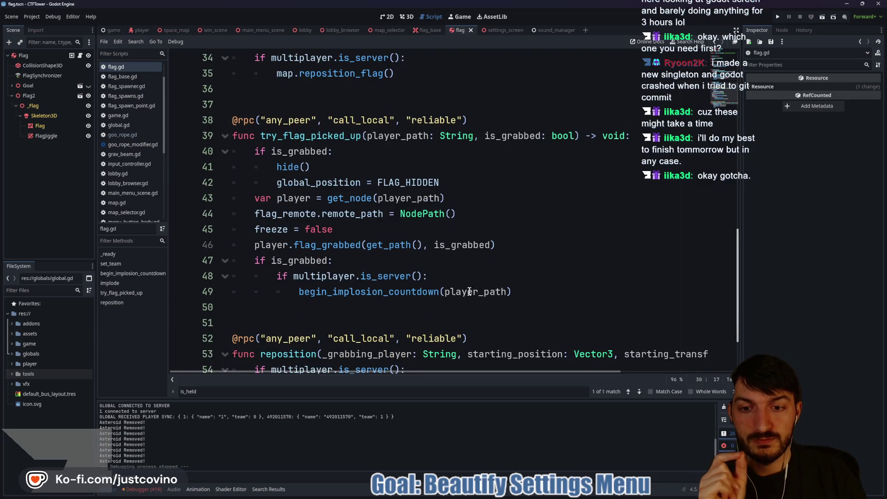
{"action": "double_click", "coordinate": [405, 293]}
{"action": "scroll", "coordinate": [405, 297], "scroll_direction": "down", "scroll_amount": 2}
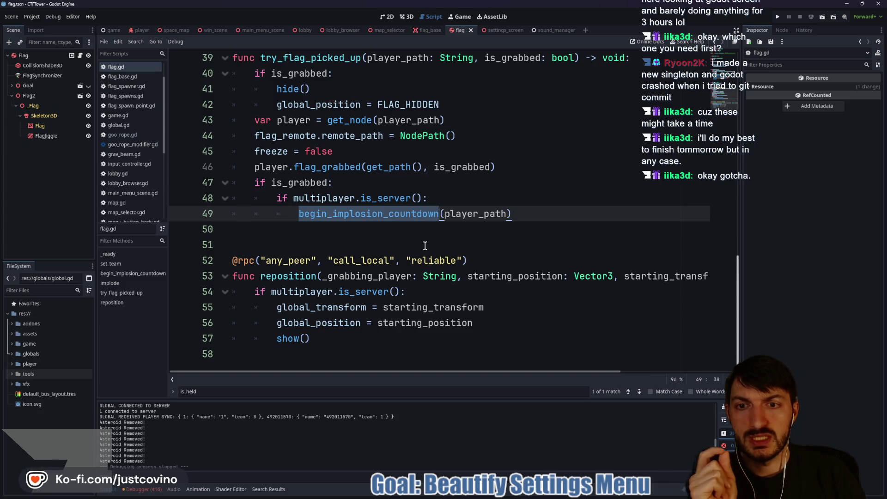
{"action": "scroll", "coordinate": [424, 242], "scroll_direction": "up", "scroll_amount": 5}
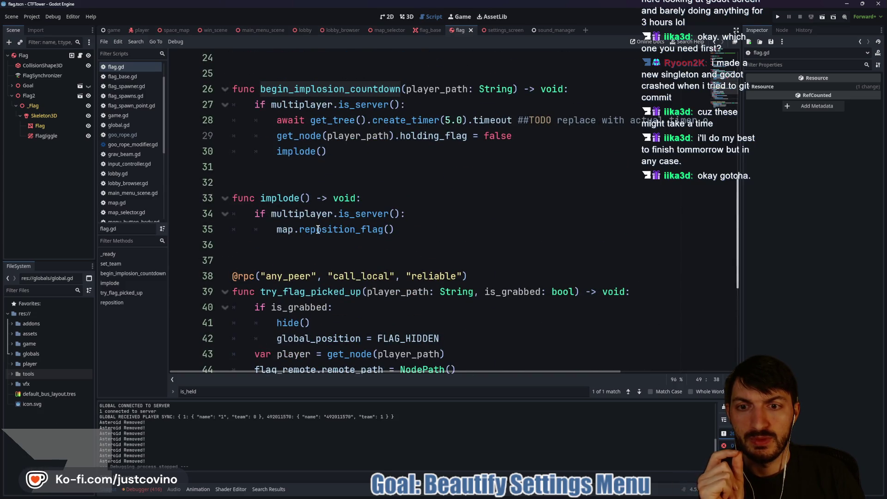
Step: Add '##TODO let the implosion visuals play first THEN reposition Flag' on blank line 32
{"action": "left_click", "coordinate": [398, 229]}
{"action": "left_click", "coordinate": [386, 199]}
{"action": "left_click", "coordinate": [282, 184]}
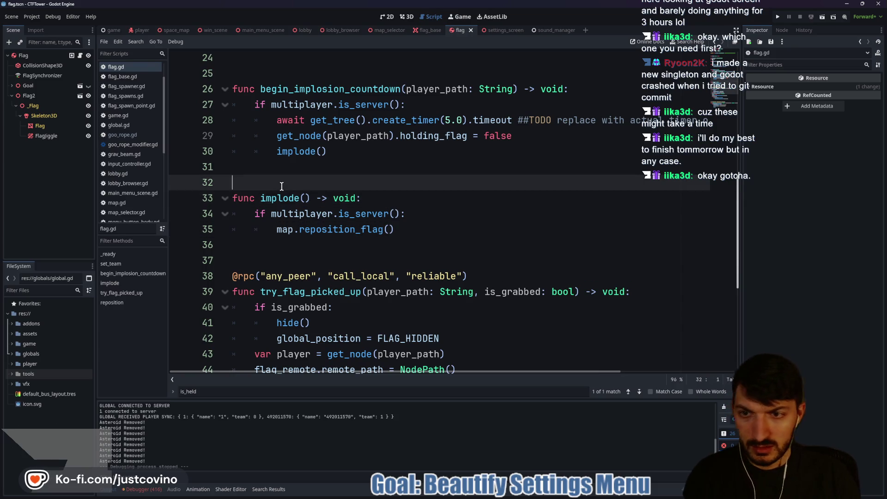
{"action": "type", "text": "##"}
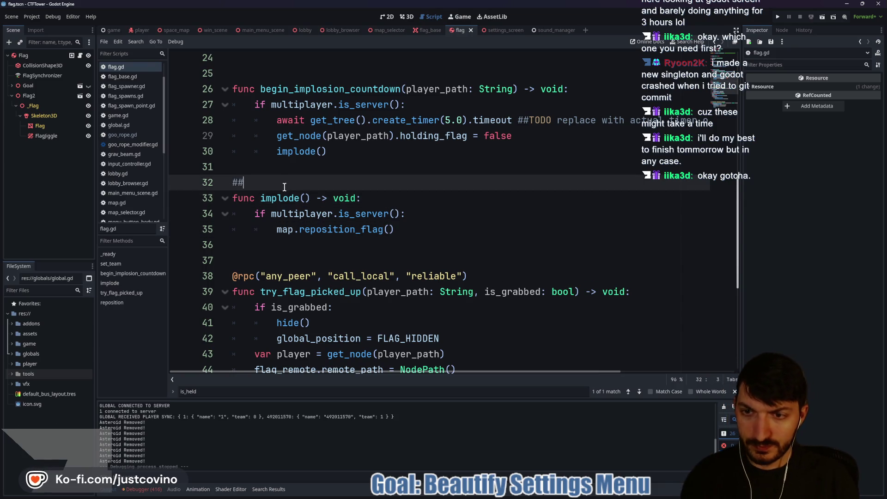
{"action": "type", "text": "TODO "}
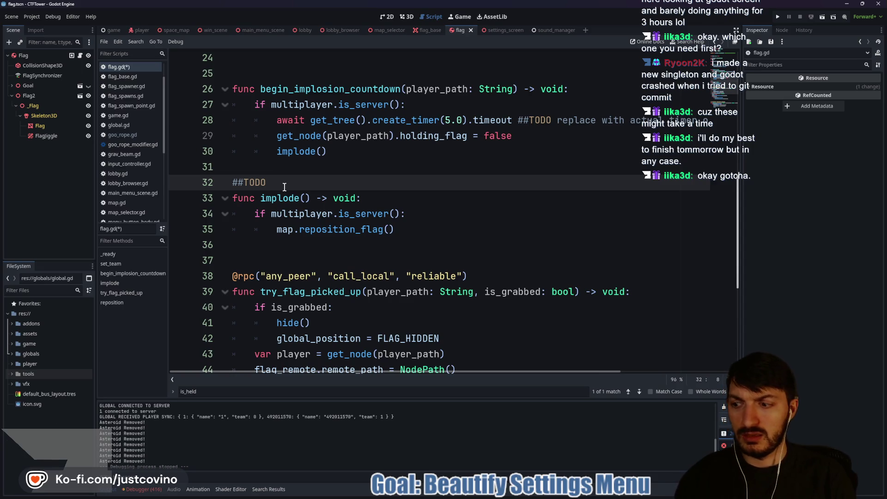
{"action": "type", "text": "let the implosion "}
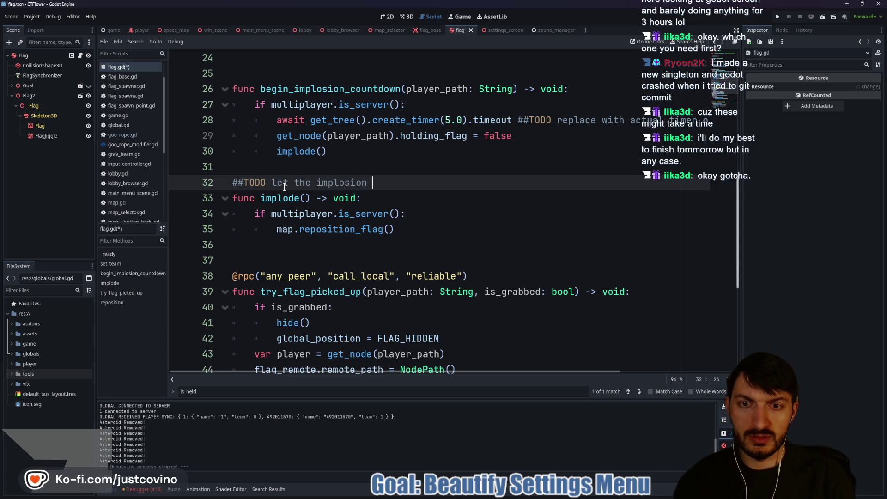
{"action": "type", "text": "visuals play first"}
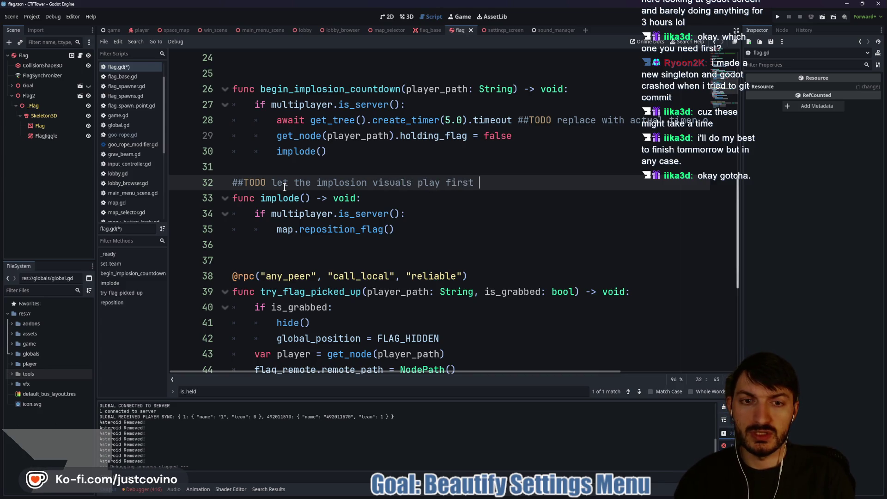
{"action": "type", "text": " THEN reposition "}
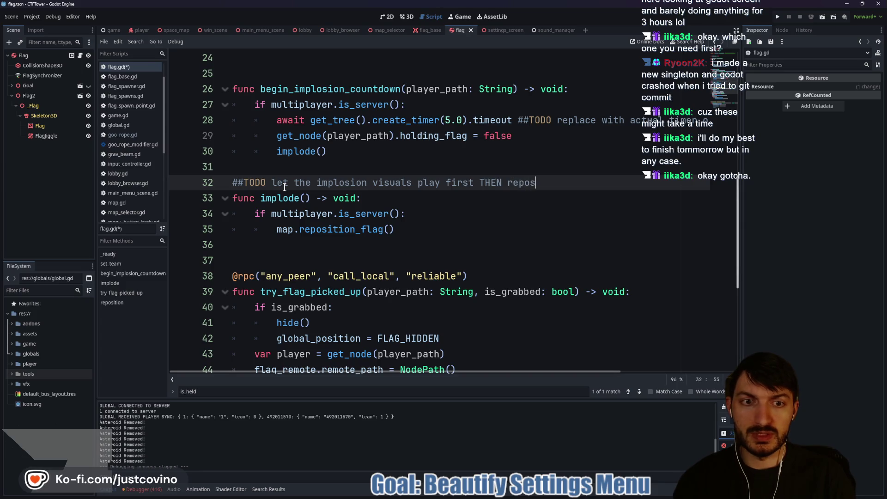
{"action": "type", "text": "Flag"}
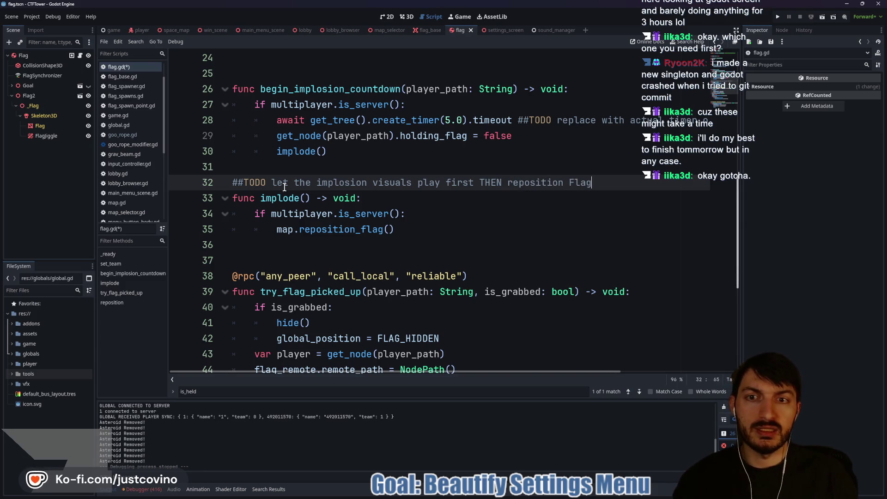
Step: Append a ##TODO about the visual implosion after the holding_flag = false line, then save
{"action": "left_click", "coordinate": [541, 134]}
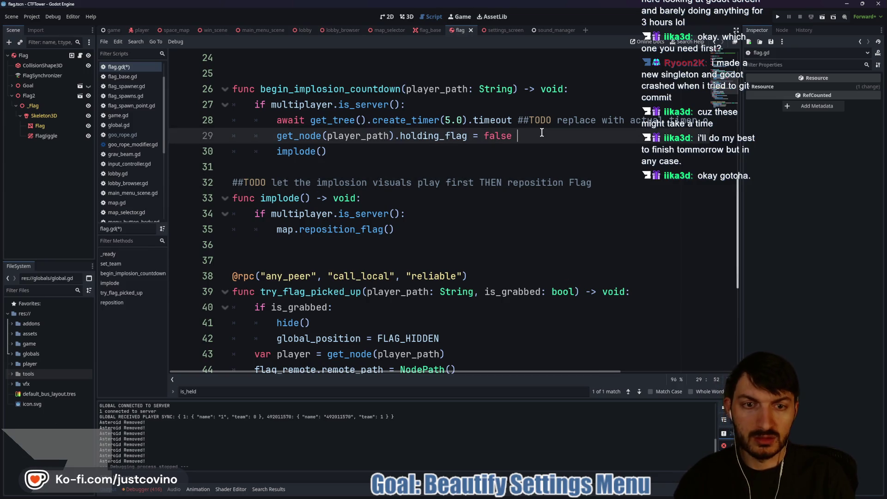
{"action": "type", "text": "##TODO Don't do this until"}
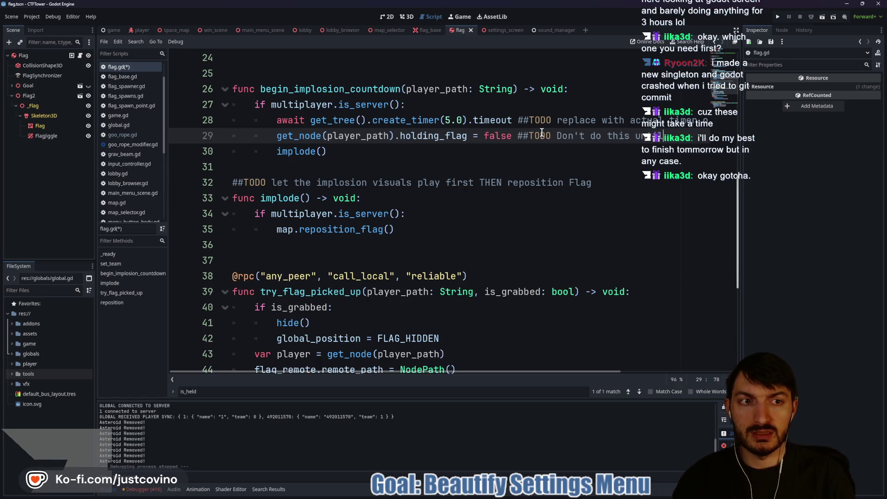
{"action": "type", "text": " visual I"}
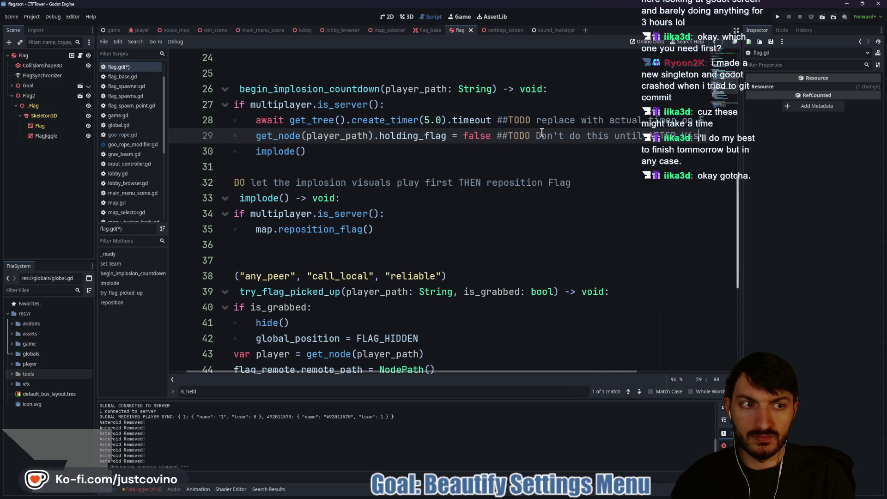
{"action": "type", "text": "mplosion"}
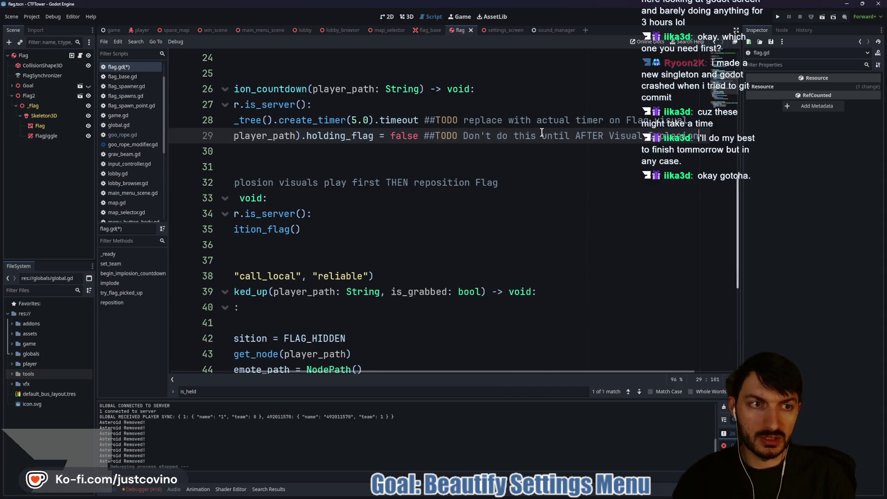
{"action": "left_click", "coordinate": [404, 164]}
{"action": "key", "text": "ctrl+s"}
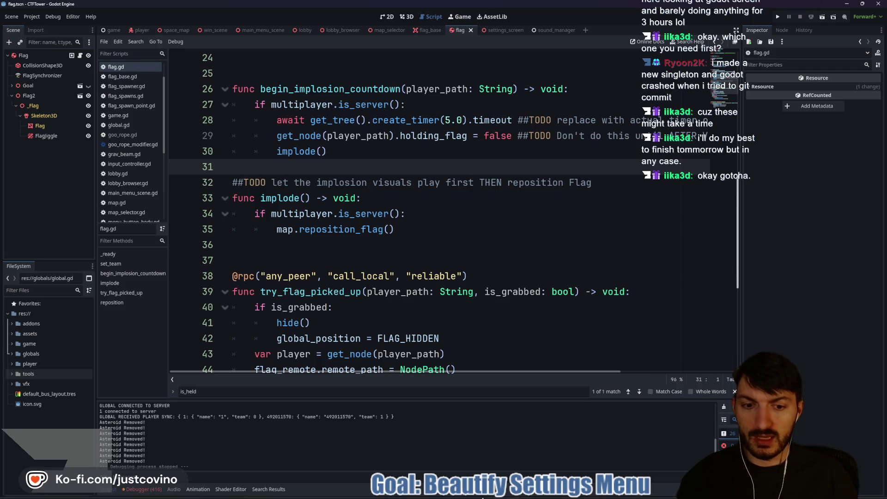
Step: Commit the five changed files to MultiplayerRework as 'prep for implosion mechanic' and push to origin
{"action": "left_click", "coordinate": [493, 495]}
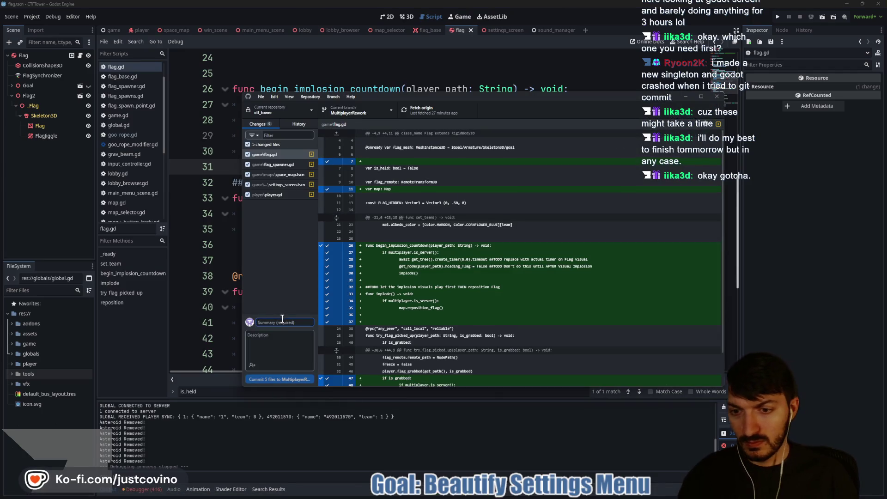
{"action": "type", "text": "prep for implosion mechanic"}
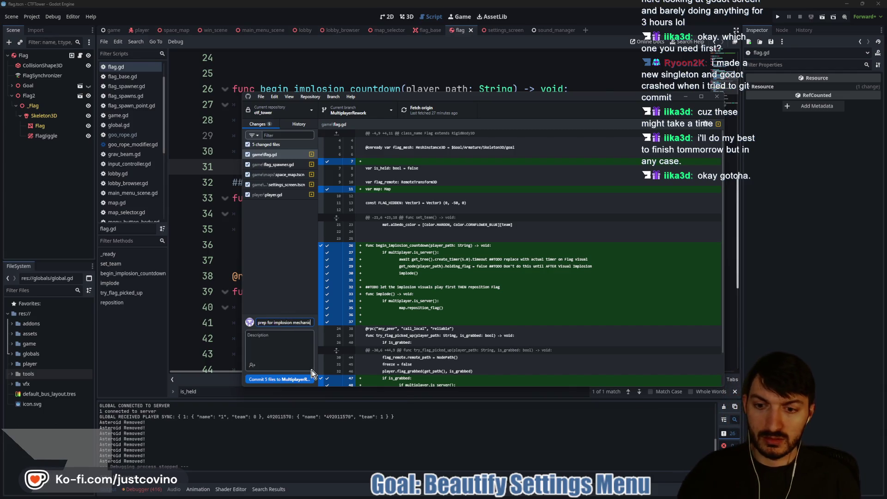
{"action": "left_click", "coordinate": [284, 380]}
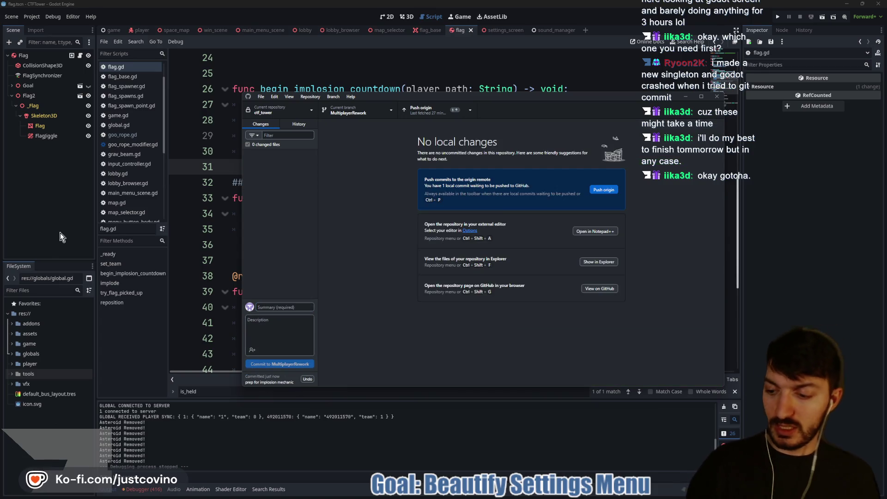
{"action": "left_click", "coordinate": [596, 190]}
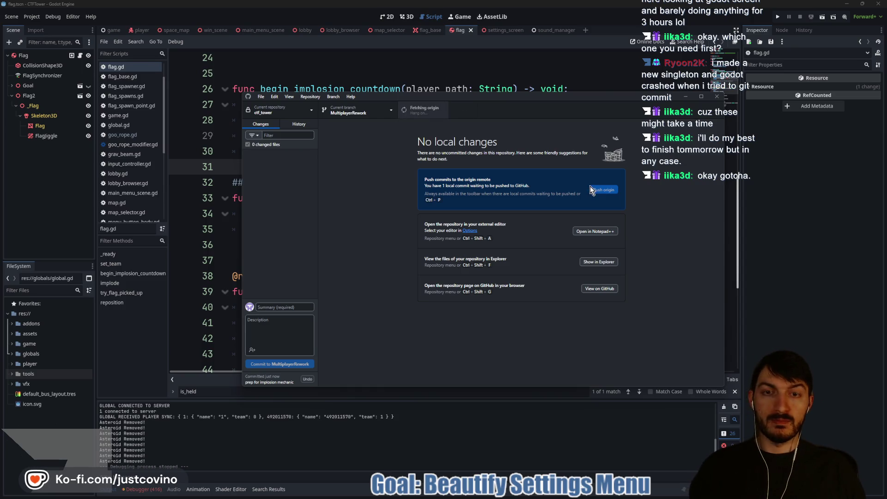
{"action": "left_click", "coordinate": [742, 202]}
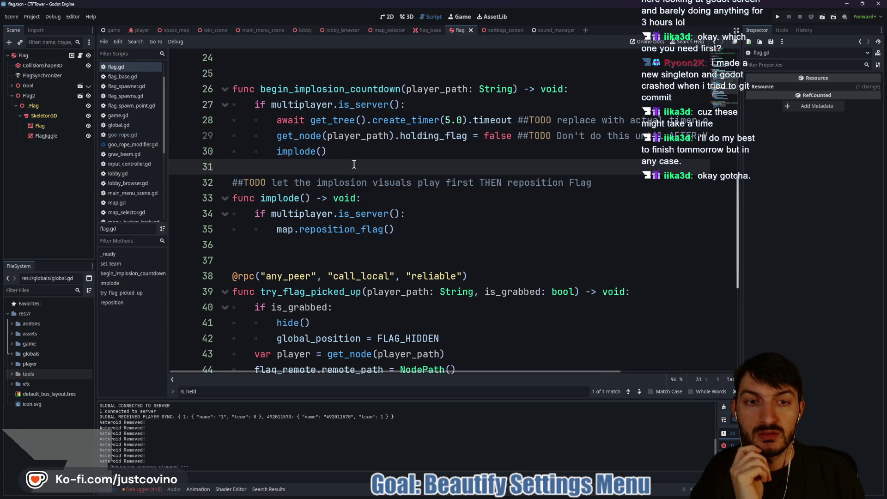
Step: Put a bare ##TODO on line 25 above begin_implosion_countdown and save flag.gd
{"action": "scroll", "coordinate": [350, 167], "scroll_direction": "up", "scroll_amount": 1}
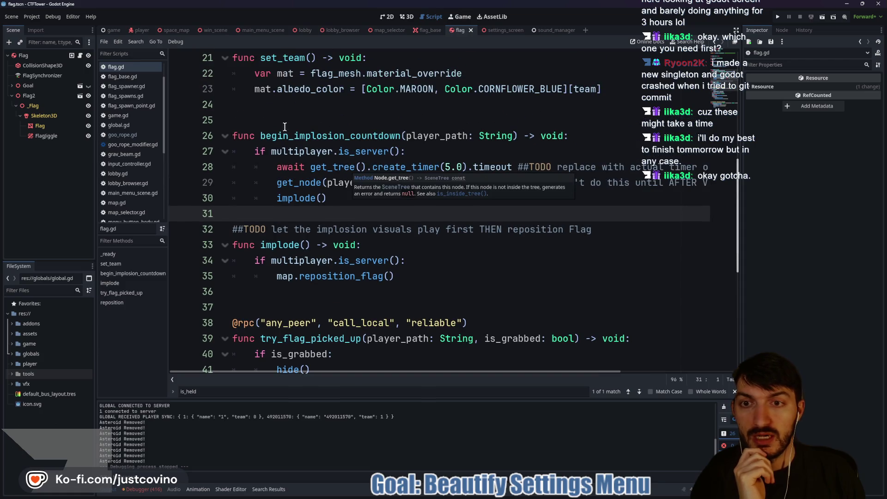
{"action": "left_click", "coordinate": [264, 121]}
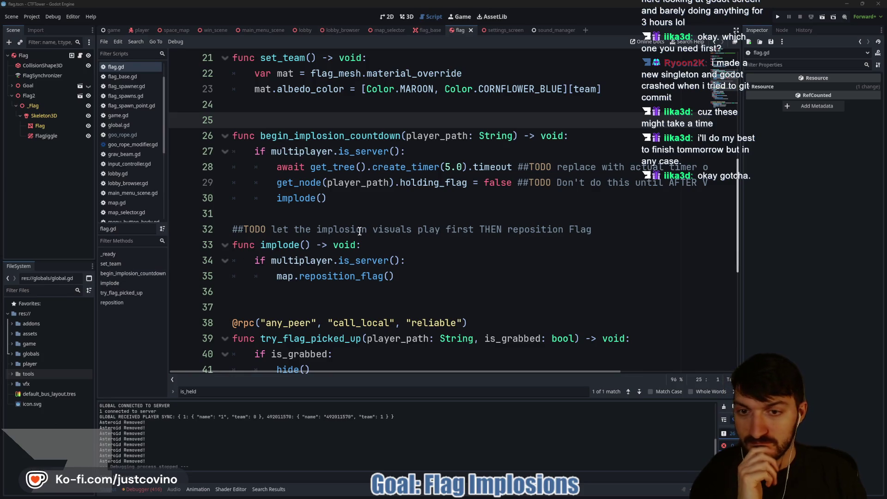
{"action": "left_click", "coordinate": [357, 207]}
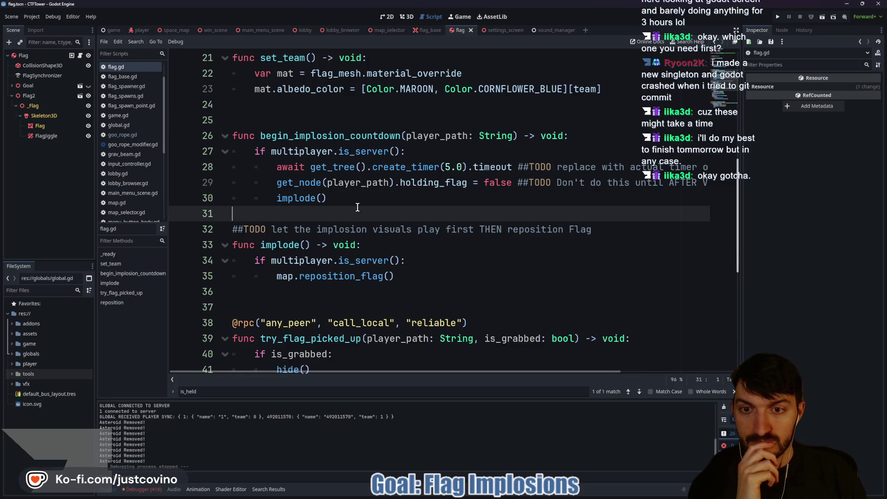
{"action": "left_click", "coordinate": [335, 119]}
{"action": "left_click", "coordinate": [291, 215]}
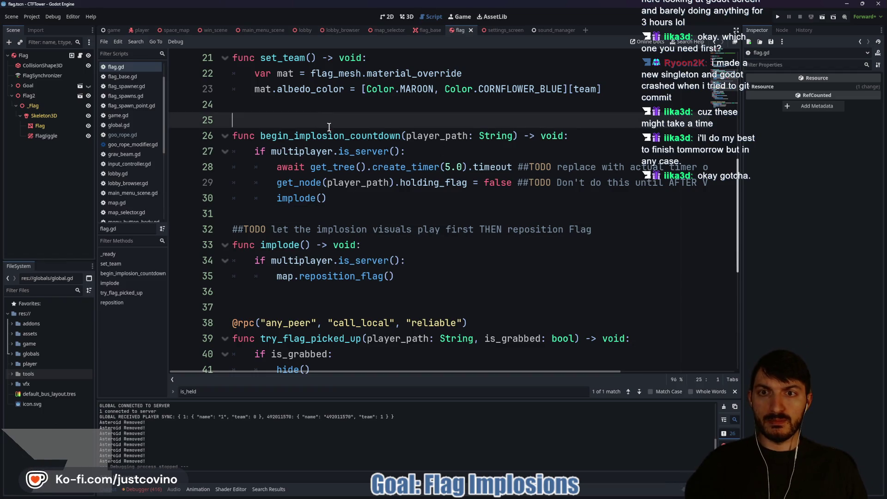
{"action": "scroll", "coordinate": [323, 175], "scroll_direction": "up", "scroll_amount": 1}
{"action": "scroll", "coordinate": [321, 198], "scroll_direction": "down", "scroll_amount": 1}
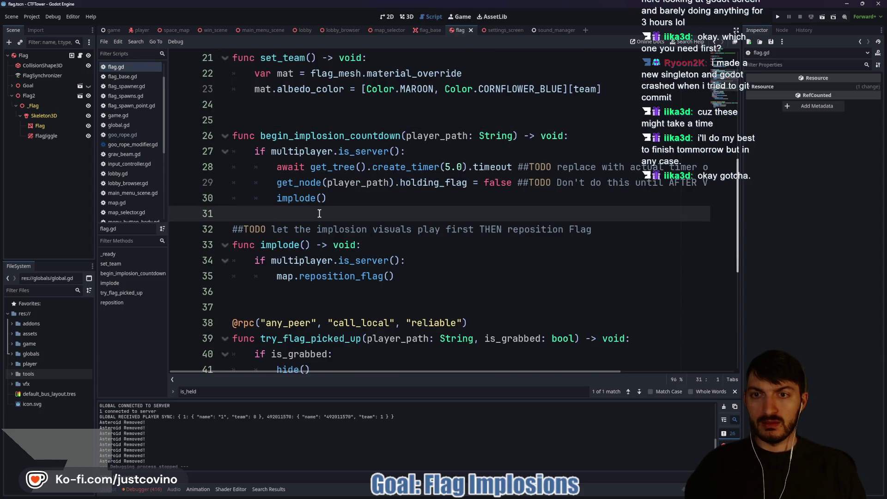
{"action": "left_click", "coordinate": [286, 122]}
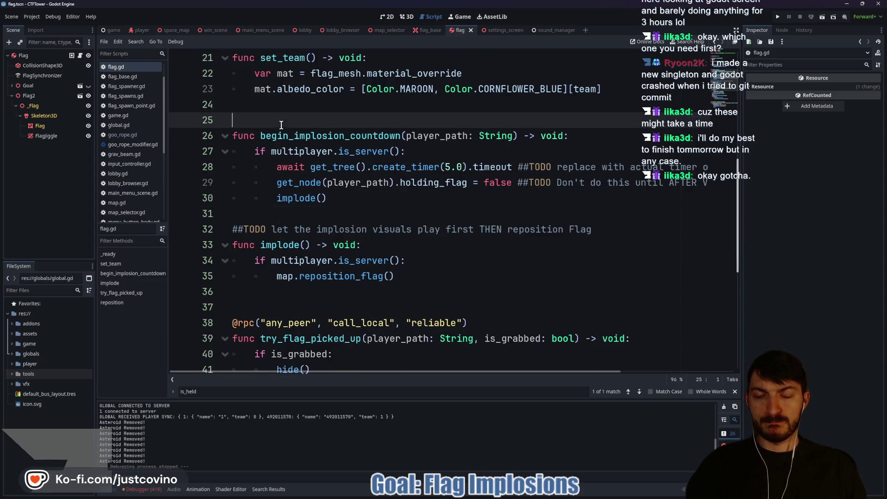
{"action": "type", "text": "##TODO"}
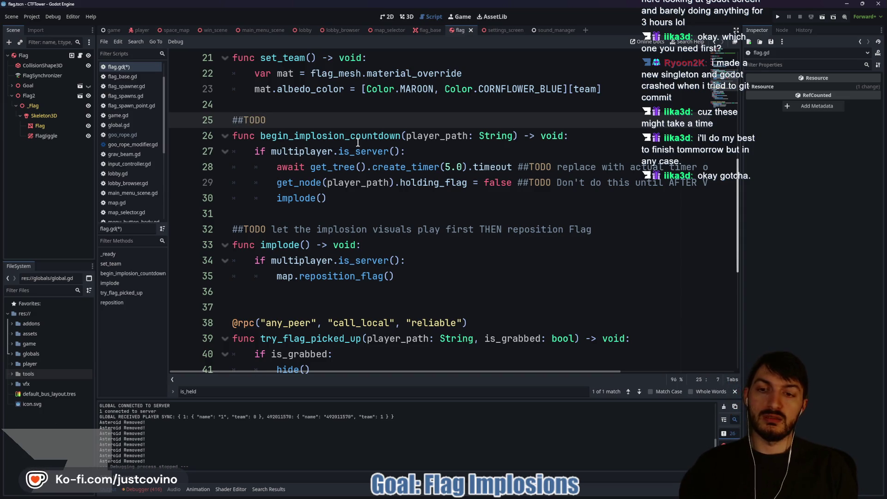
{"action": "key", "text": "ctrl+s"}
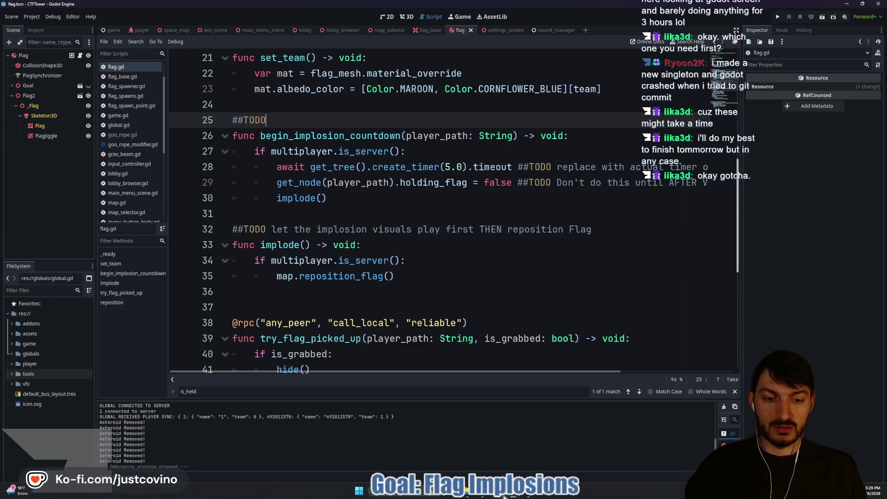
{"action": "left_click", "coordinate": [504, 496]}
Step: Commit flag.gd with summary "TODOs", push to origin, then return to empty line 31 in Godot
{"action": "left_click", "coordinate": [278, 326]}
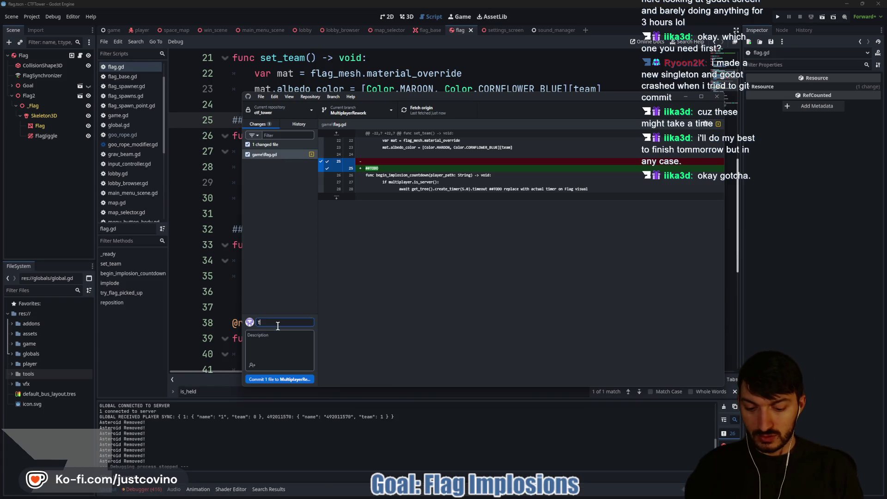
{"action": "left_click", "coordinate": [287, 379]}
{"action": "left_click", "coordinate": [610, 190]}
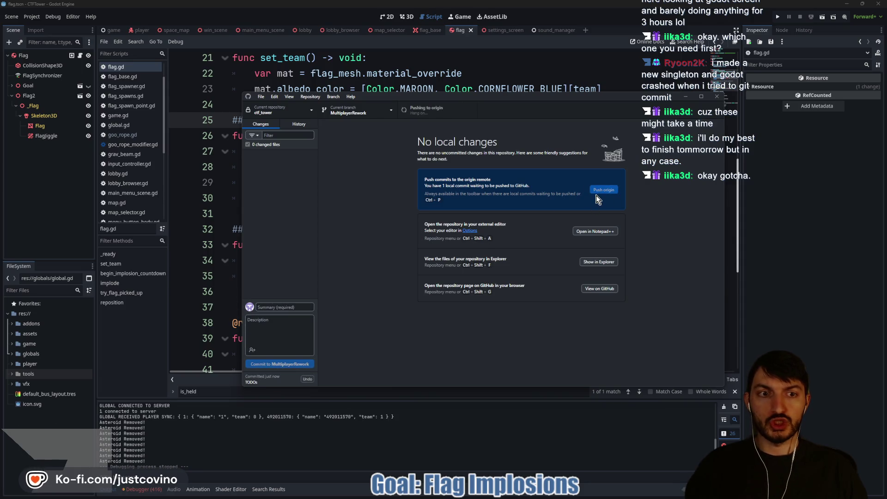
{"action": "left_click", "coordinate": [802, 212]}
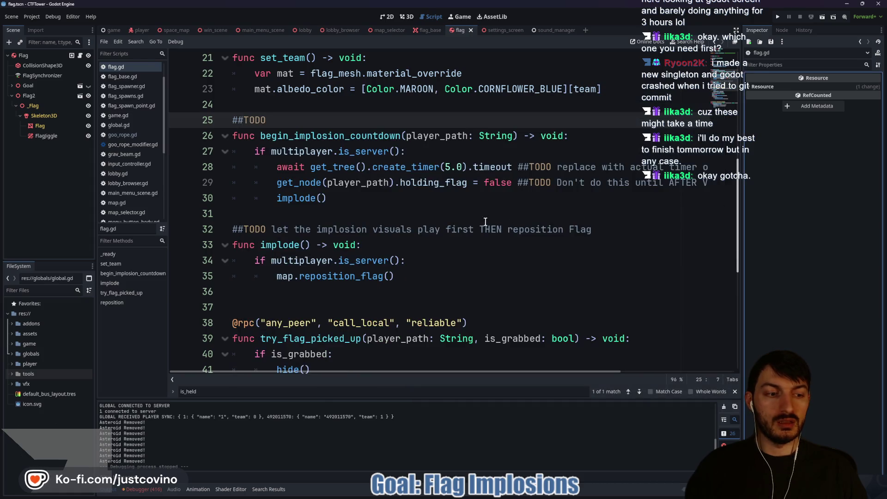
{"action": "left_click", "coordinate": [468, 215]}
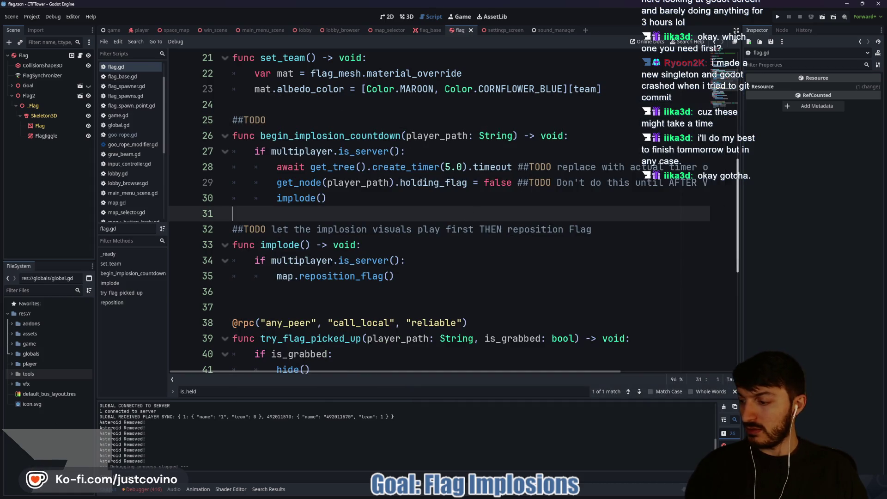